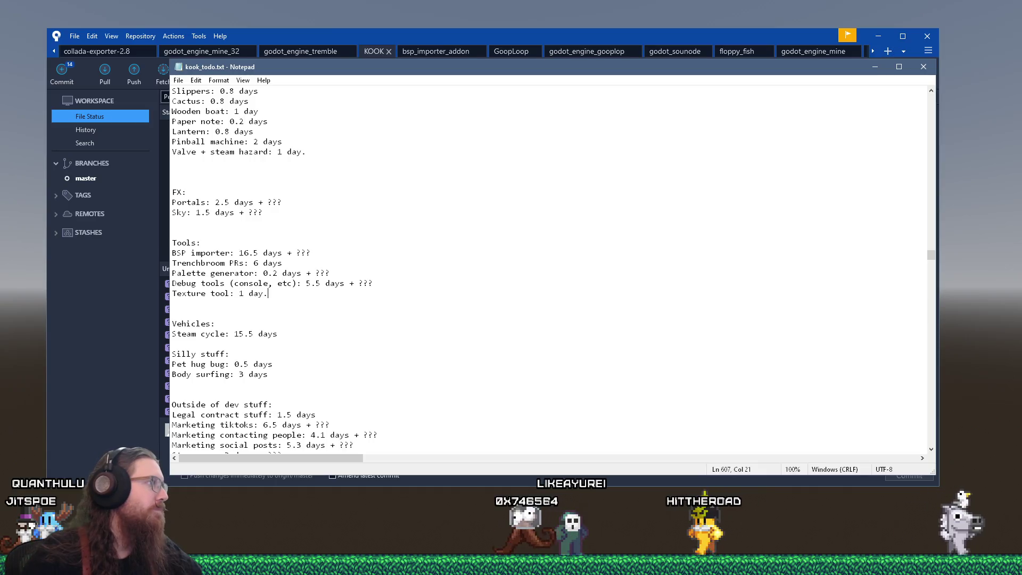
# Step: Close the kook_todo.txt notes in Notepad to reveal Sourcetree's pending changes
pyautogui.click(394, 42)
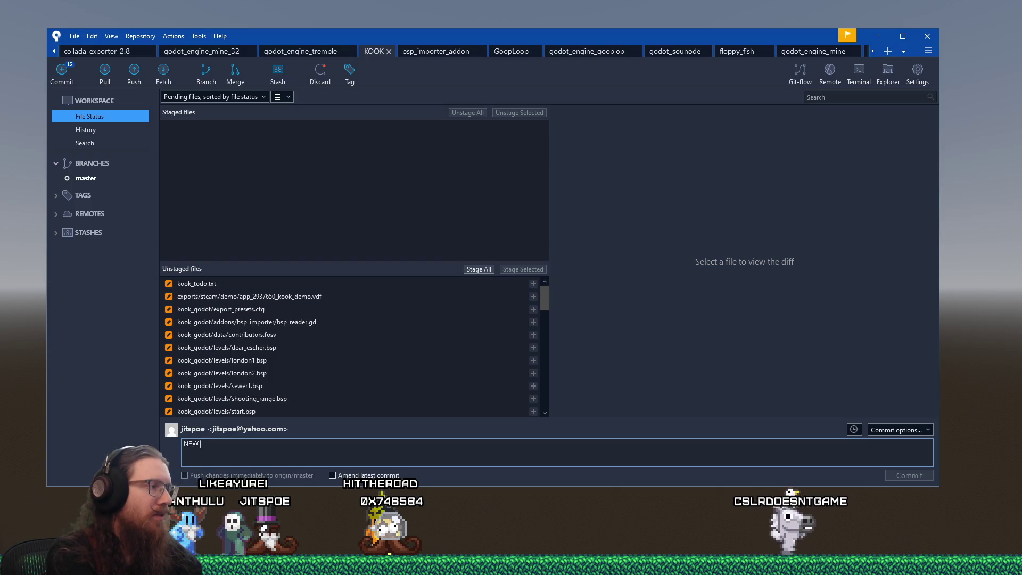
# Step: Begin the commit message 'New steam build.' and stage the Steam demo .vdf, export_presets.cfg and kook_todo.txt
pyautogui.write('ew')
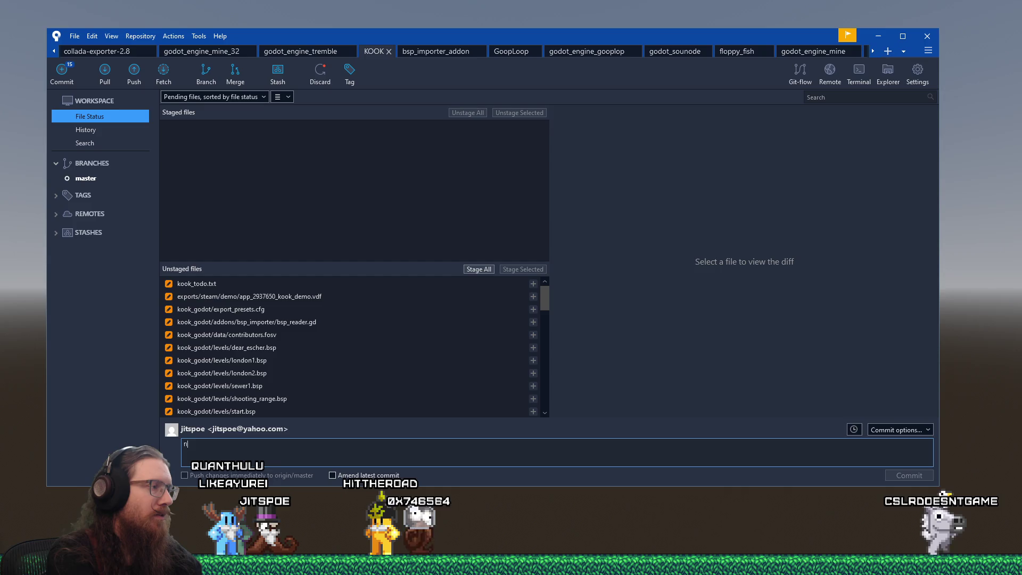
pyautogui.write(' steam build')
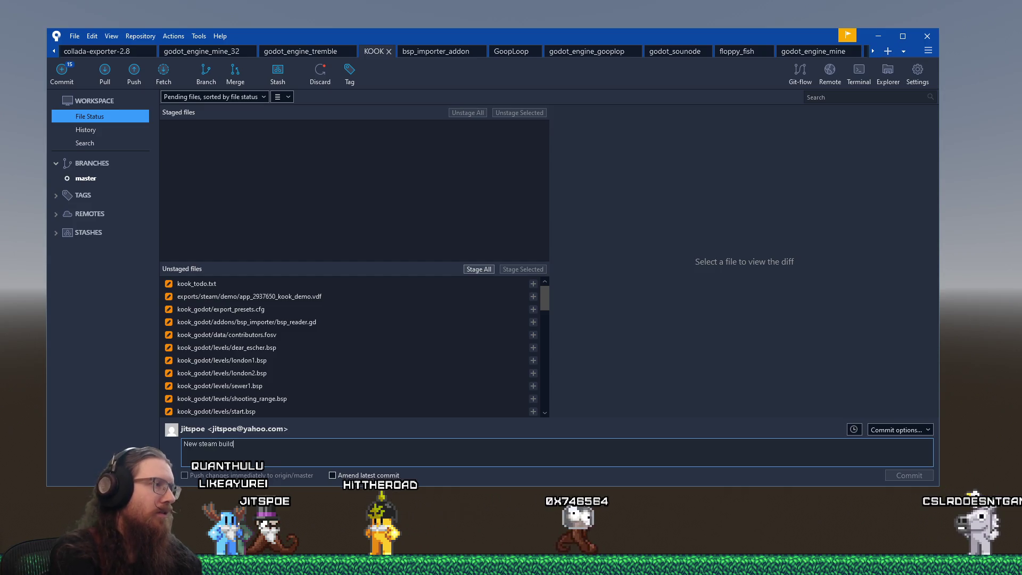
pyautogui.write('.')
pyautogui.click(373, 296)
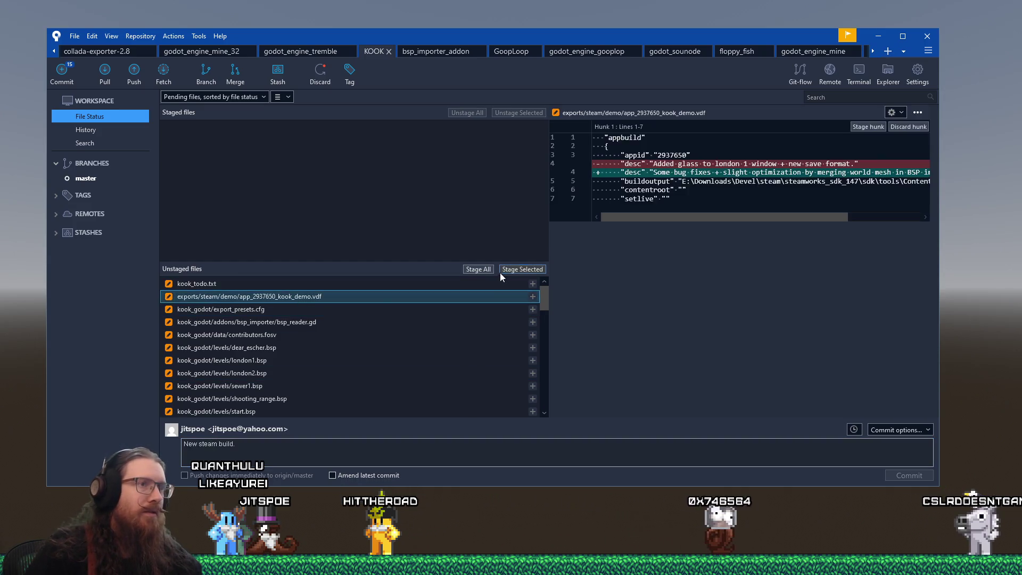
pyautogui.click(519, 269)
pyautogui.click(387, 293)
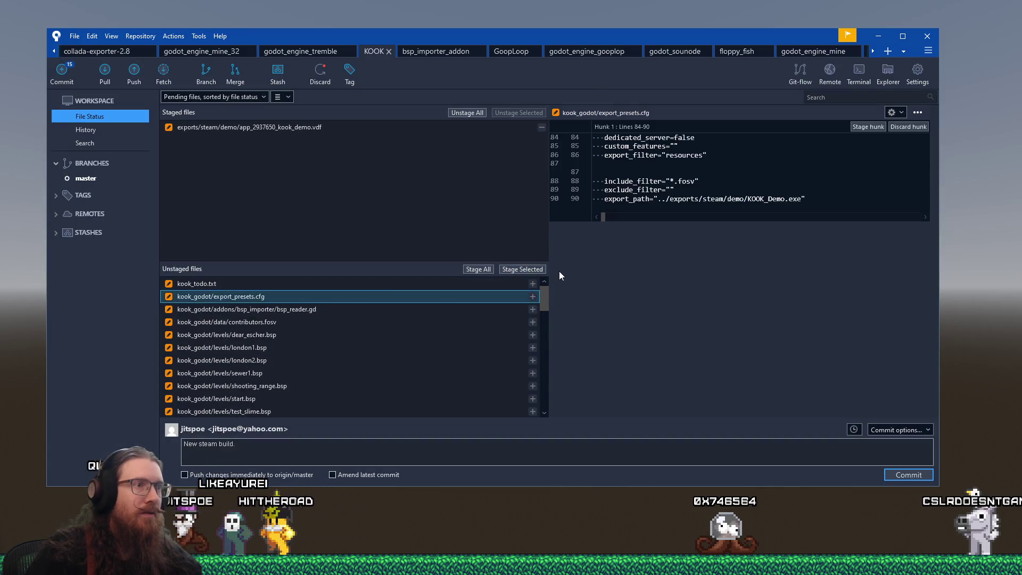
pyautogui.click(525, 270)
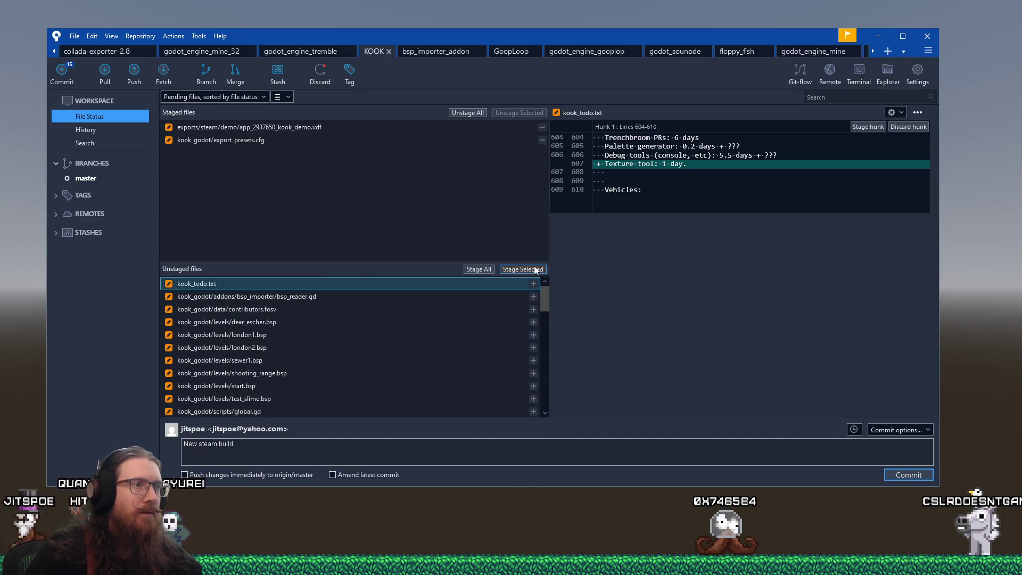
pyautogui.click(536, 270)
# Step: Add 'Also fixed bsp reader using Utils function.' to the message and stage bsp_reader.gd
pyautogui.click(333, 284)
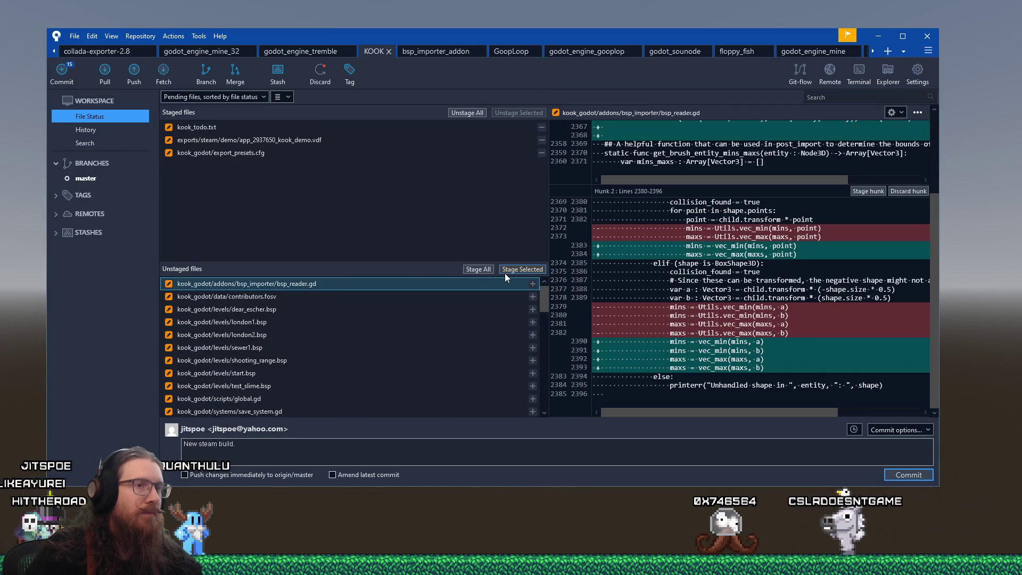
pyautogui.click(268, 443)
pyautogui.write('Also fixed bsp i')
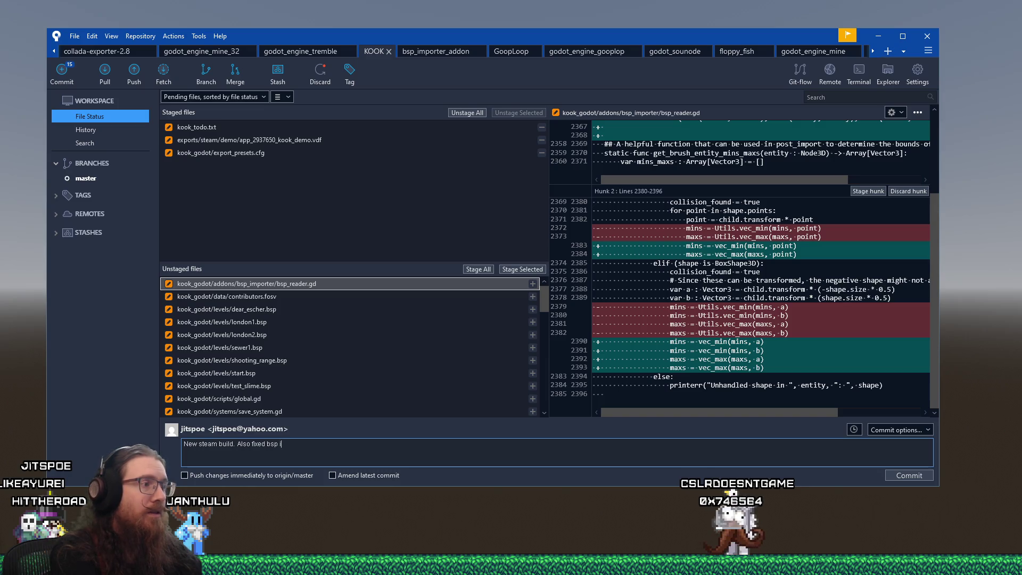
pyautogui.write('reader using Ut')
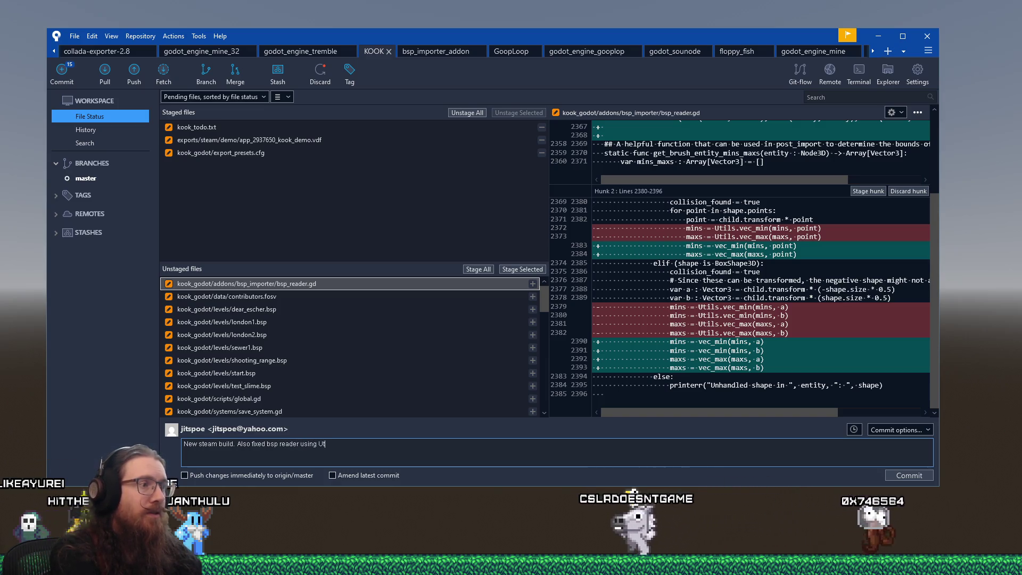
pyautogui.write('ils function.')
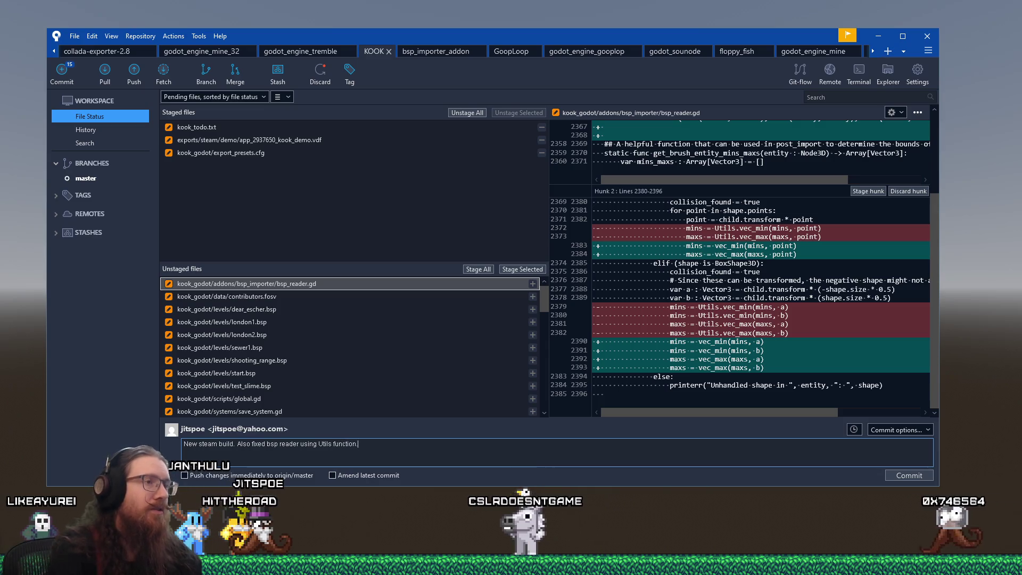
pyautogui.doubleClick(458, 284)
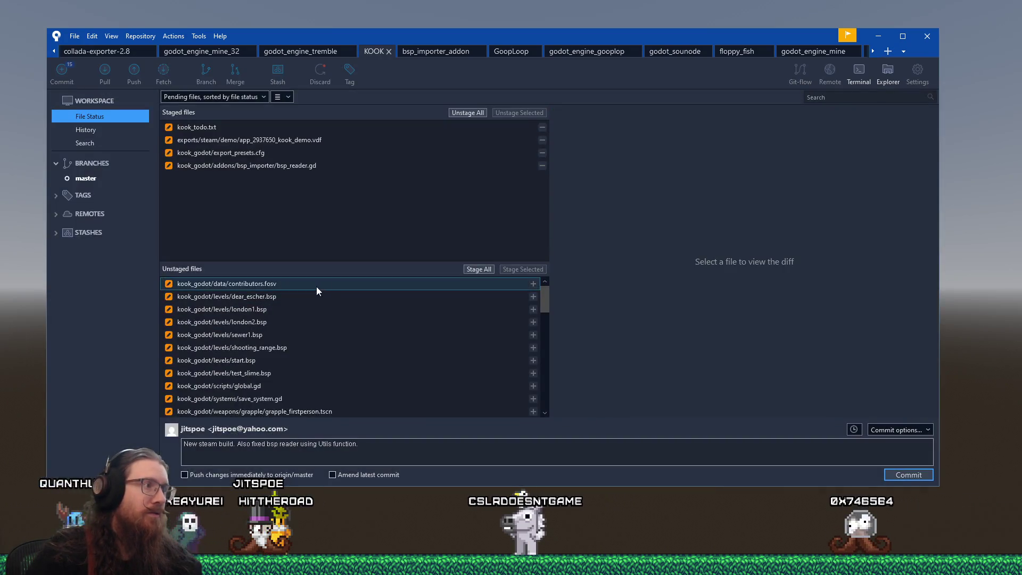
# Step: Stage contributors.fosv, save_system.gd and global.gd
pyautogui.click(317, 286)
pyautogui.click(520, 270)
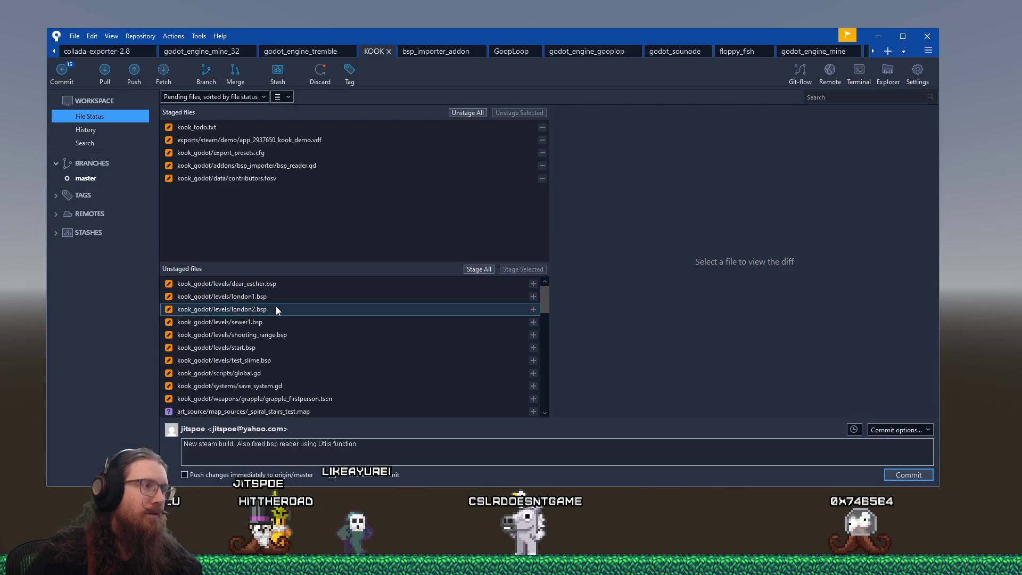
pyautogui.click(273, 385)
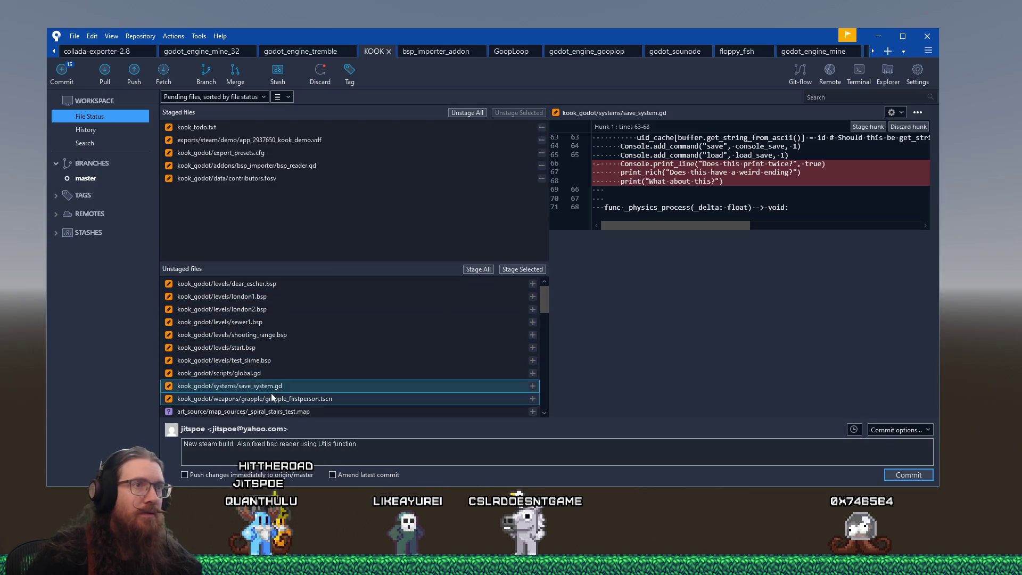
pyautogui.click(534, 271)
pyautogui.click(383, 373)
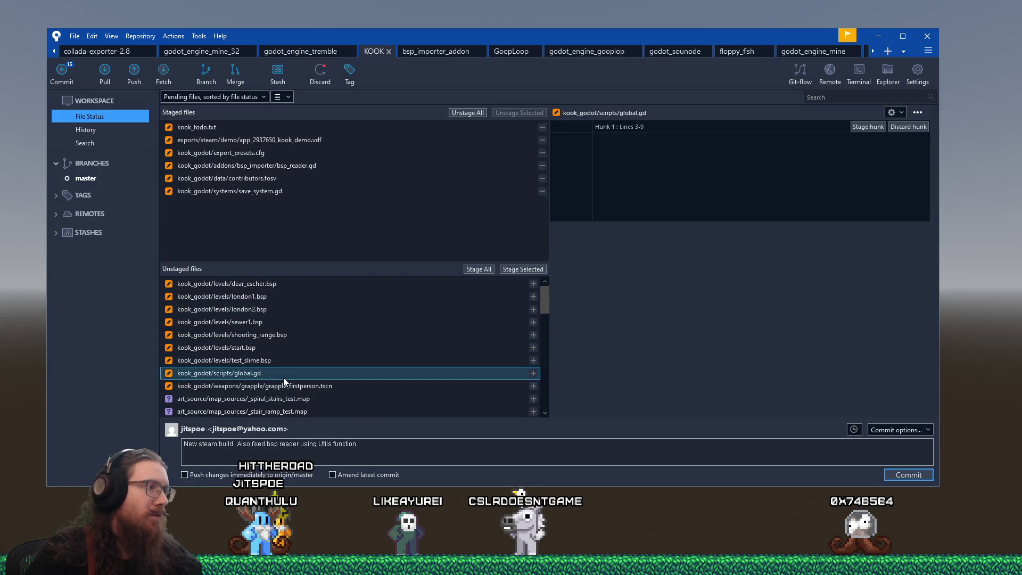
pyautogui.click(517, 270)
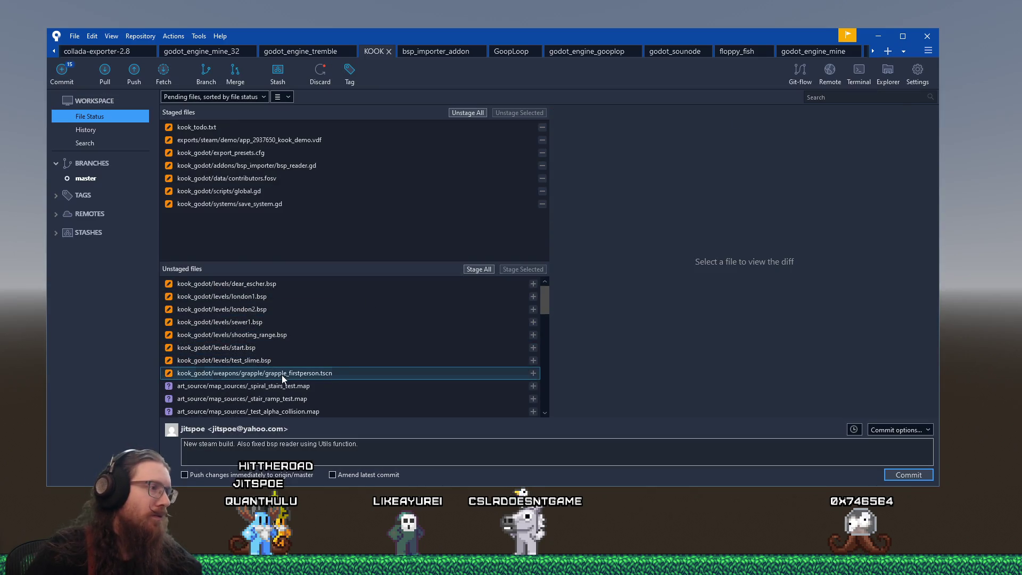
# Step: Review grapple_firstperson.tscn and append 'Fixed grapple crash (didn't make it into Steam build).' to the message
pyautogui.click(320, 373)
pyautogui.click(452, 446)
pyautogui.write('Fixed grapple cras')
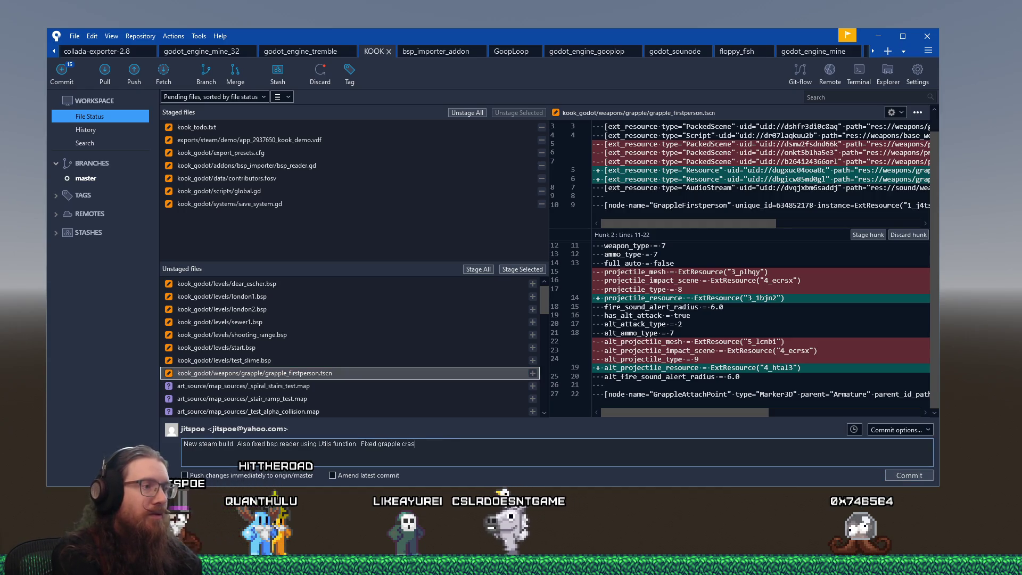
pyautogui.write('h (didn')
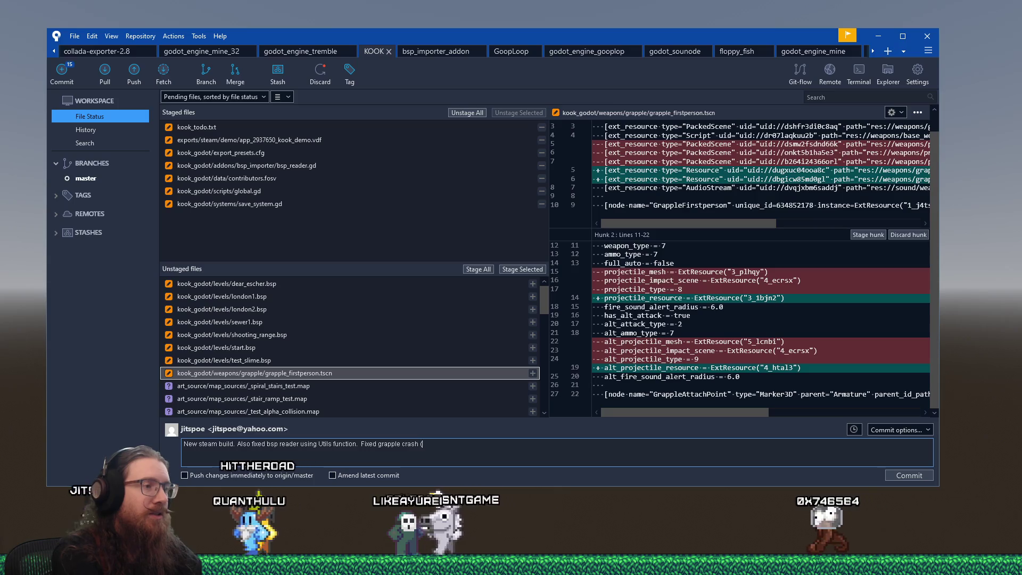
pyautogui.write("'t make it into st")
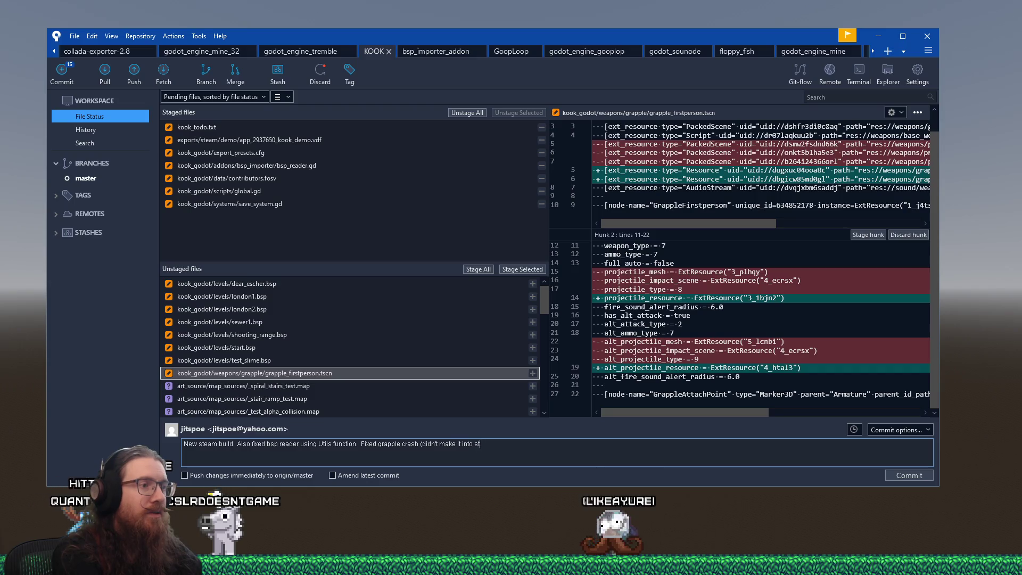
pyautogui.press('BackSpace')
pyautogui.press('BackSpace')
pyautogui.write('Steam build).')
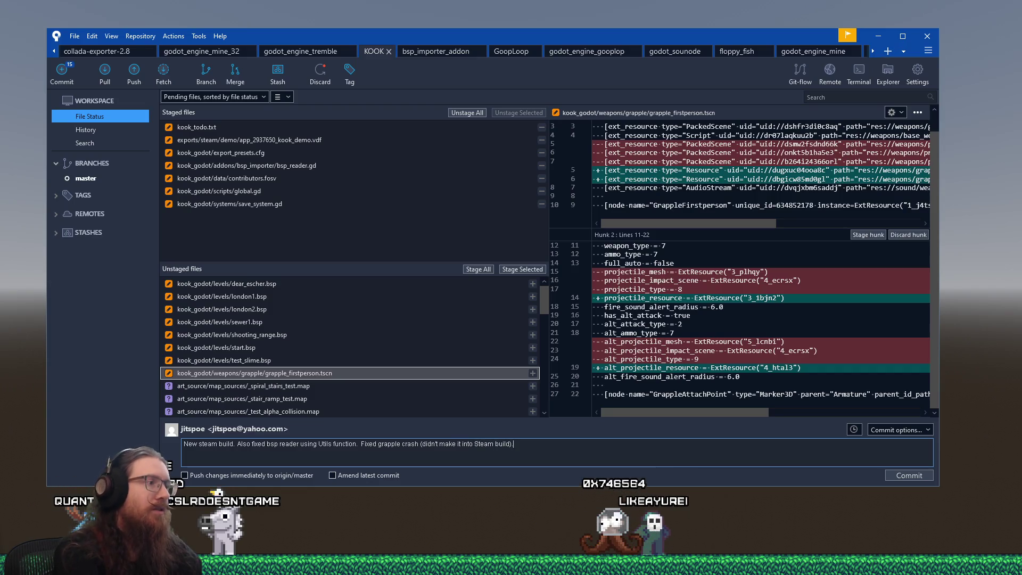
# Step: Stage grapple_firstperson.tscn plus grapple_alt_projectile_resource.tres and grapple_projectile_resource.tres
pyautogui.click(523, 269)
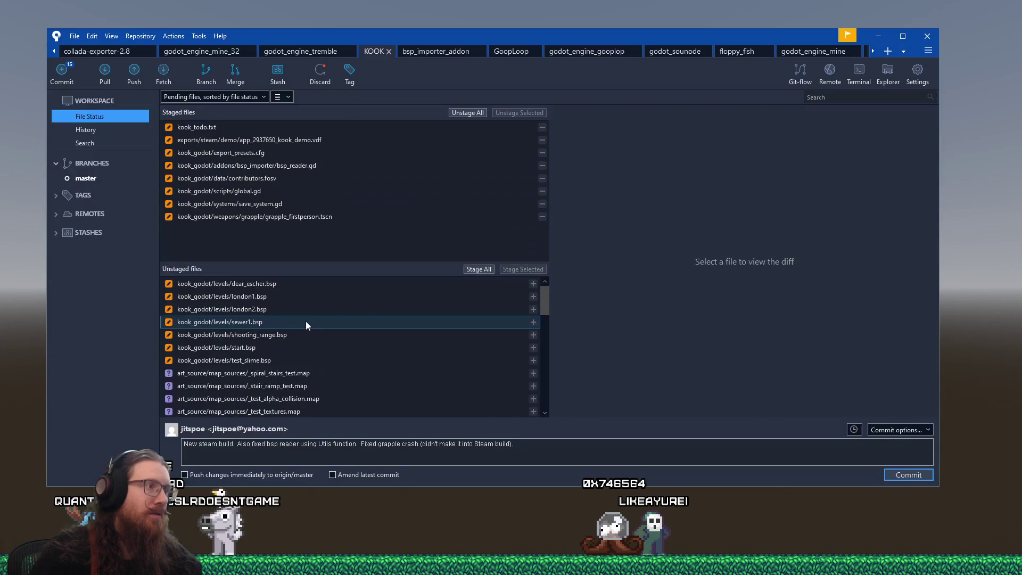
pyautogui.scroll(-2, 310, 323)
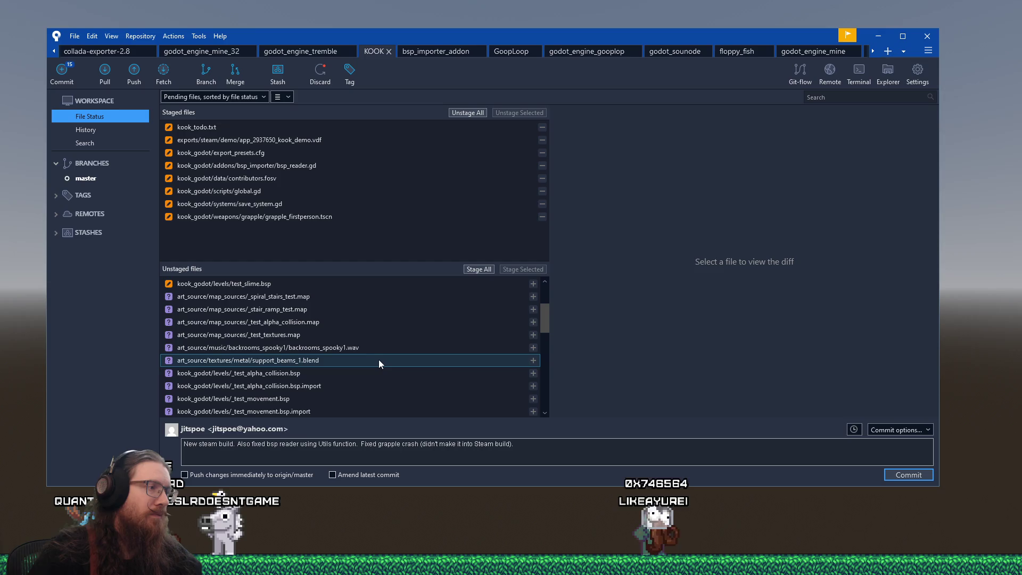
pyautogui.scroll(-3, 337, 372)
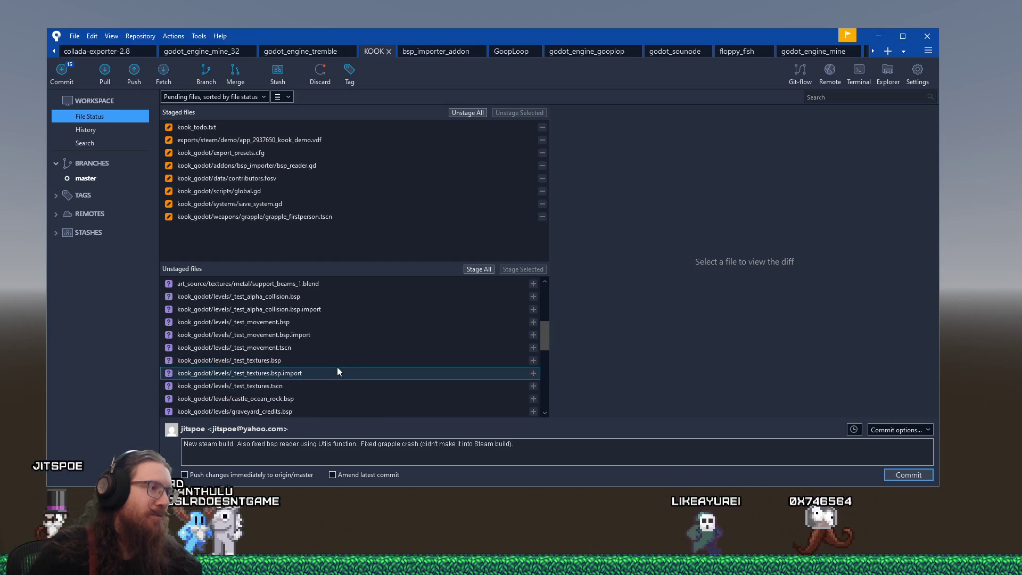
pyautogui.scroll(-1, 337, 371)
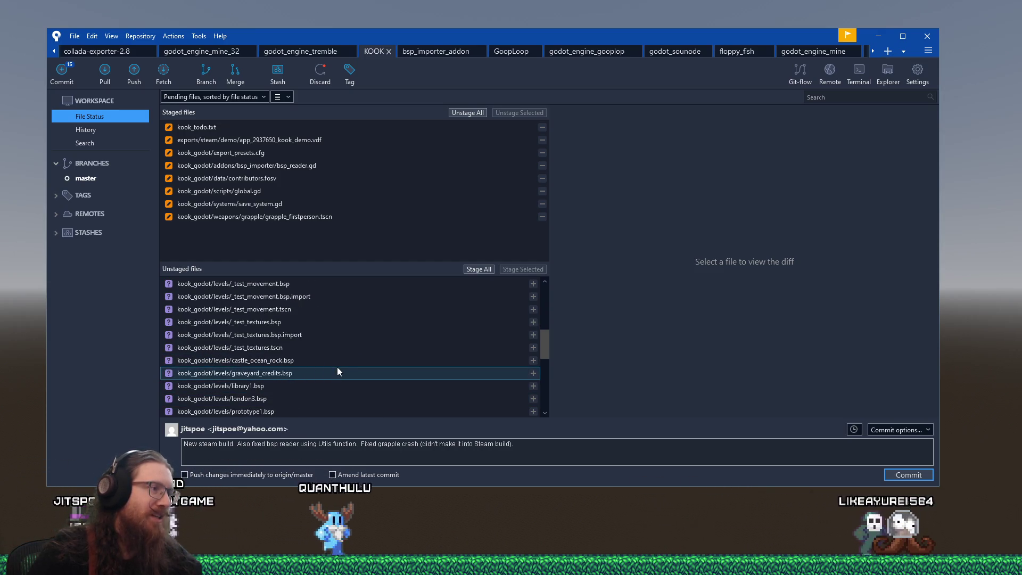
pyautogui.scroll(-10, 337, 371)
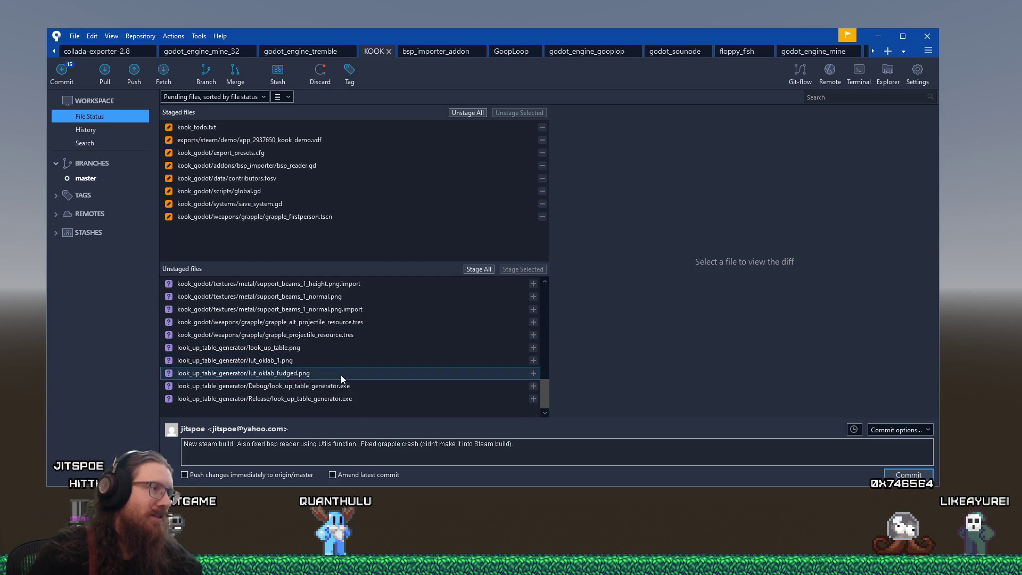
pyautogui.click(353, 337)
pyautogui.keyDown('shift'); pyautogui.click(365, 320); pyautogui.keyUp('shift')
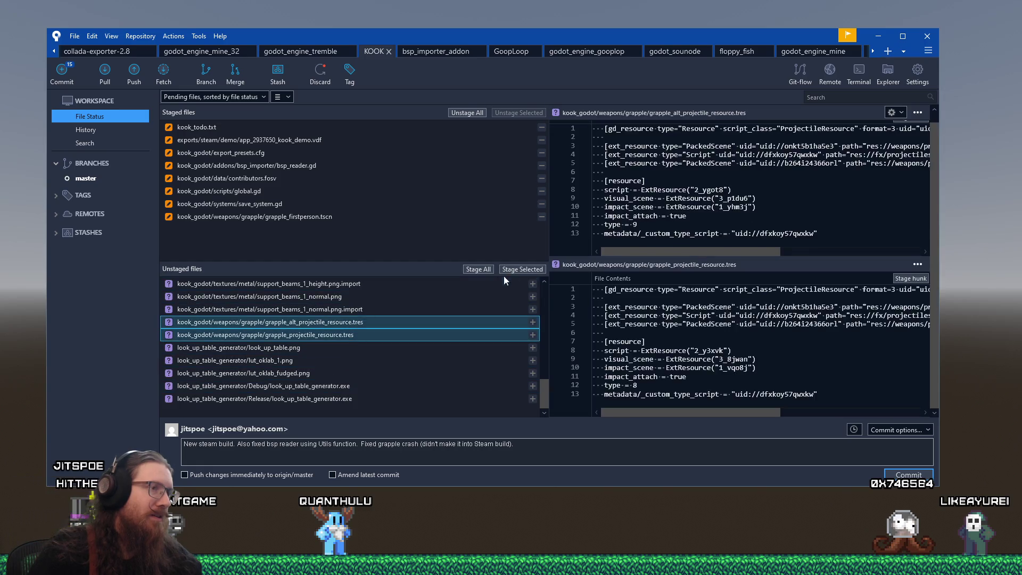
pyautogui.click(506, 270)
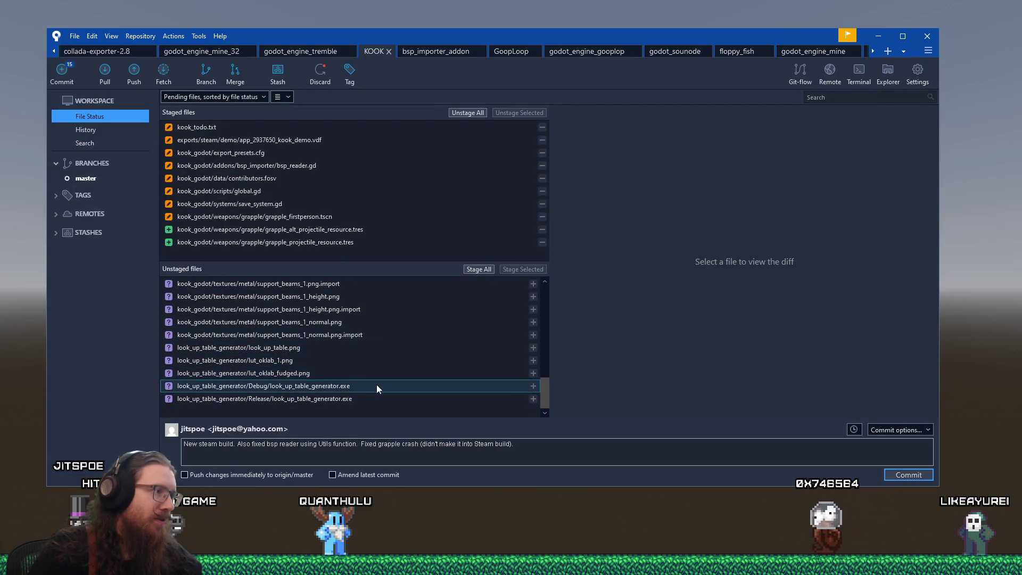
pyautogui.scroll(10, 376, 384)
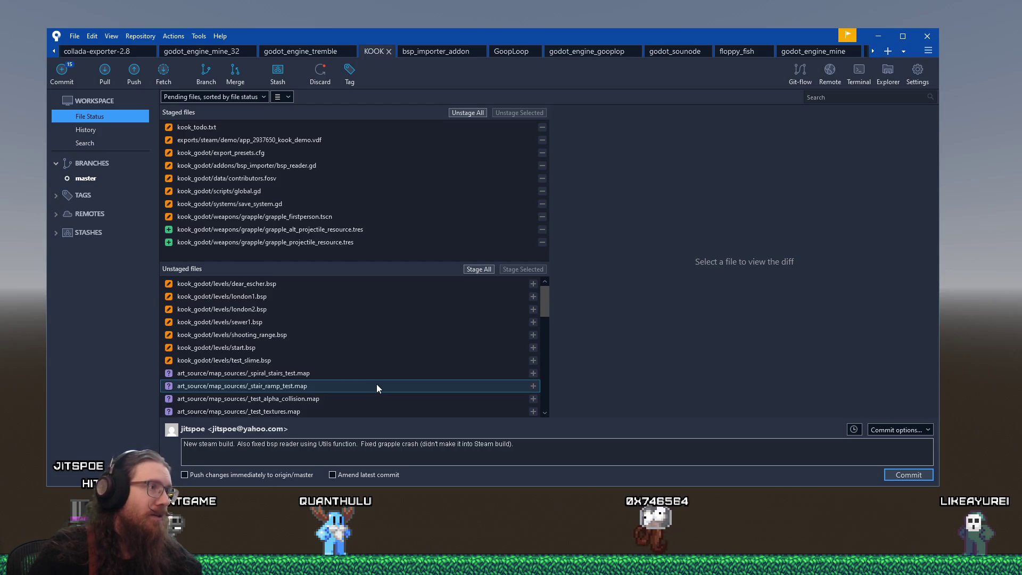
pyautogui.hotkey('alt', 'Tab')
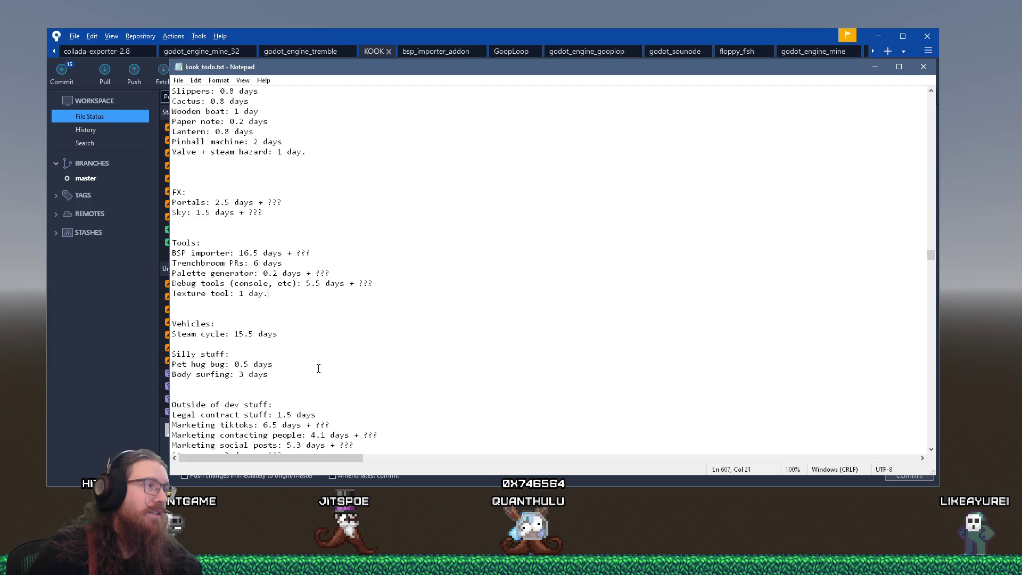
# Step: Scroll back to the top of kook_todo.txt and bring up Notepad's File menu
pyautogui.scroll(3, 318, 369)
pyautogui.scroll(3, 313, 367)
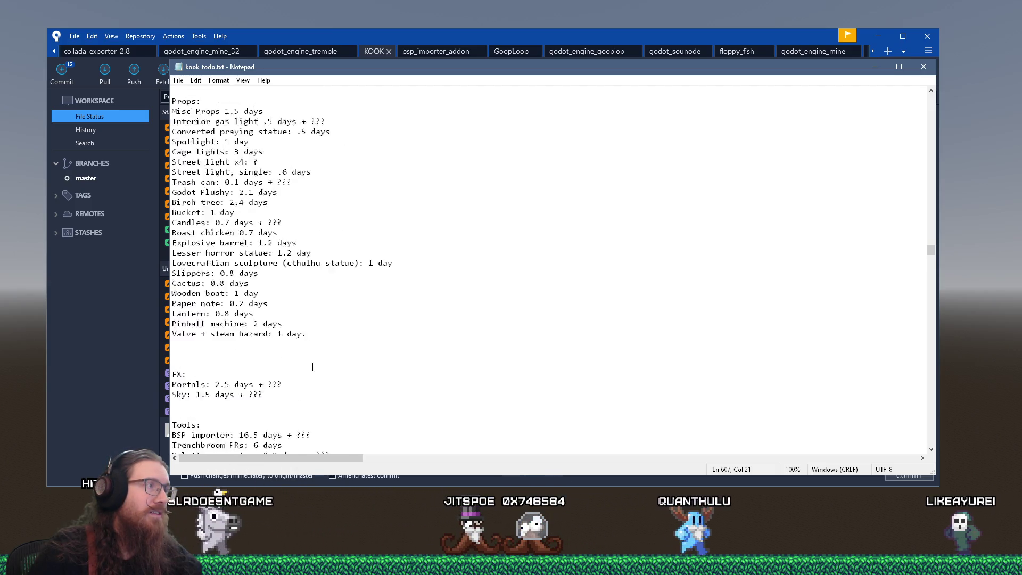
pyautogui.scroll(20, 313, 367)
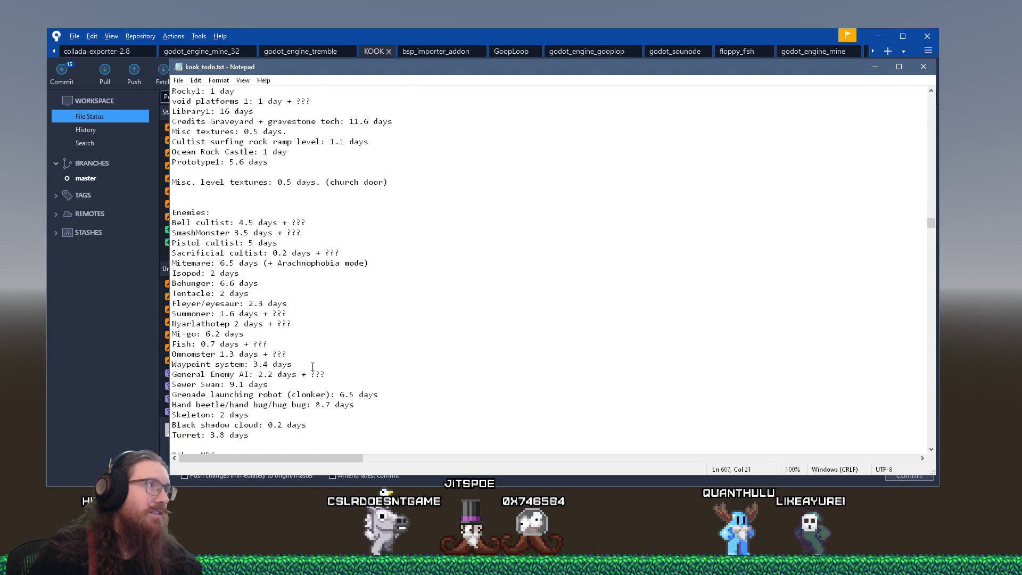
pyautogui.scroll(4, 312, 367)
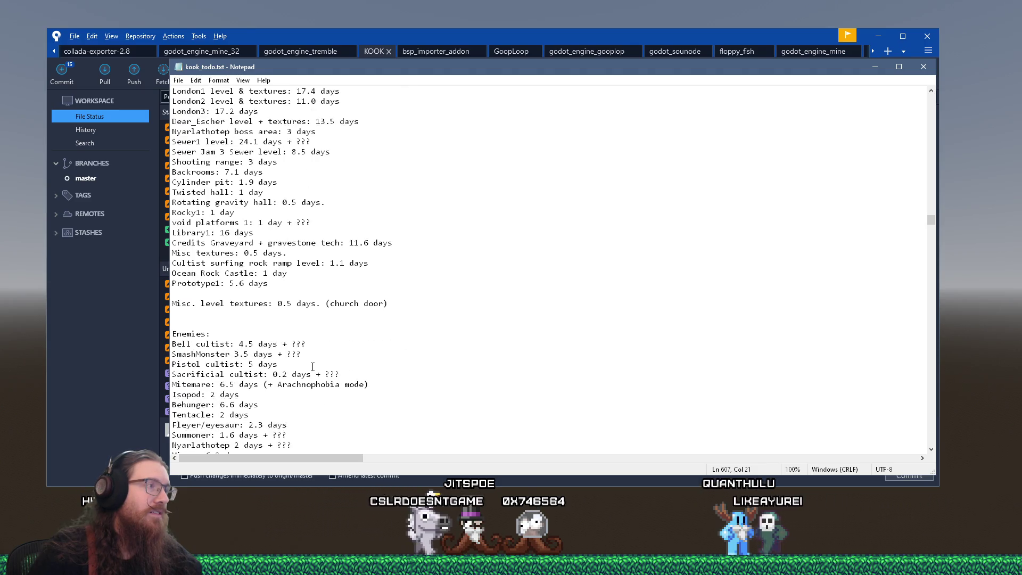
pyautogui.click(178, 80)
# Step: Save and close kook_todo.txt, then commit the staged changes to master
pyautogui.click(192, 128)
pyautogui.hotkey('alt', 'F4')
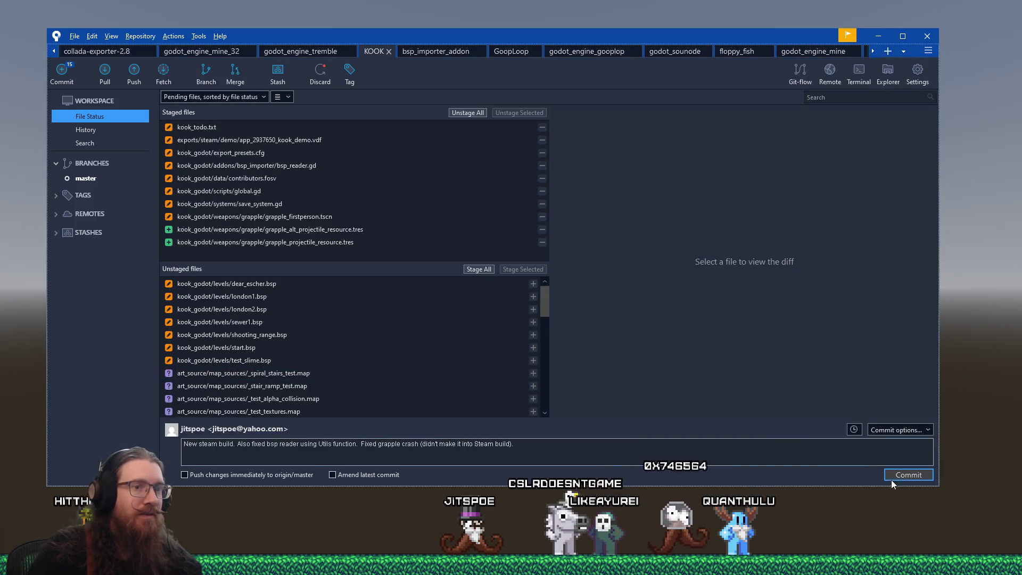
pyautogui.click(900, 478)
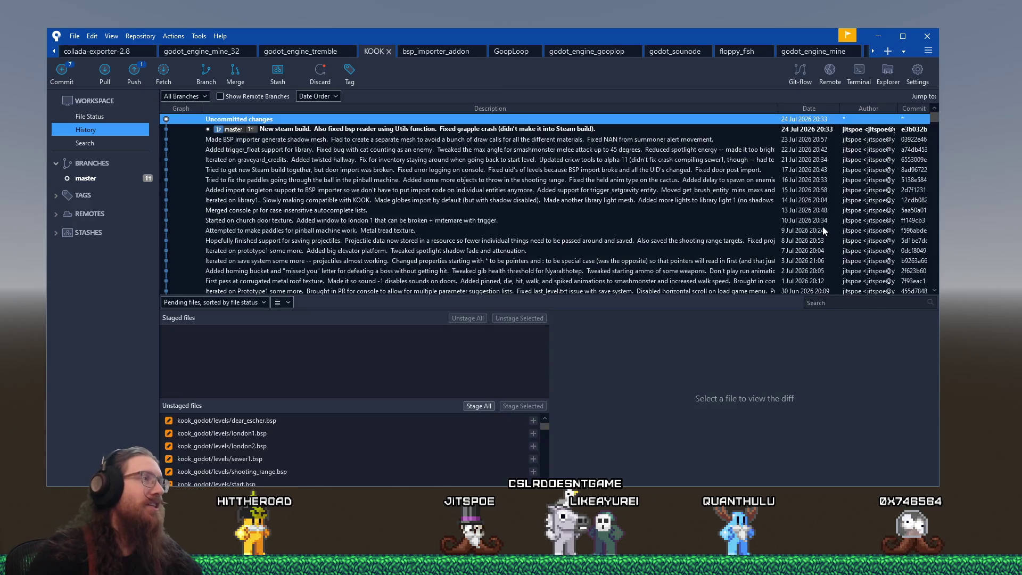
pyautogui.hotkey('alt', 'Tab')
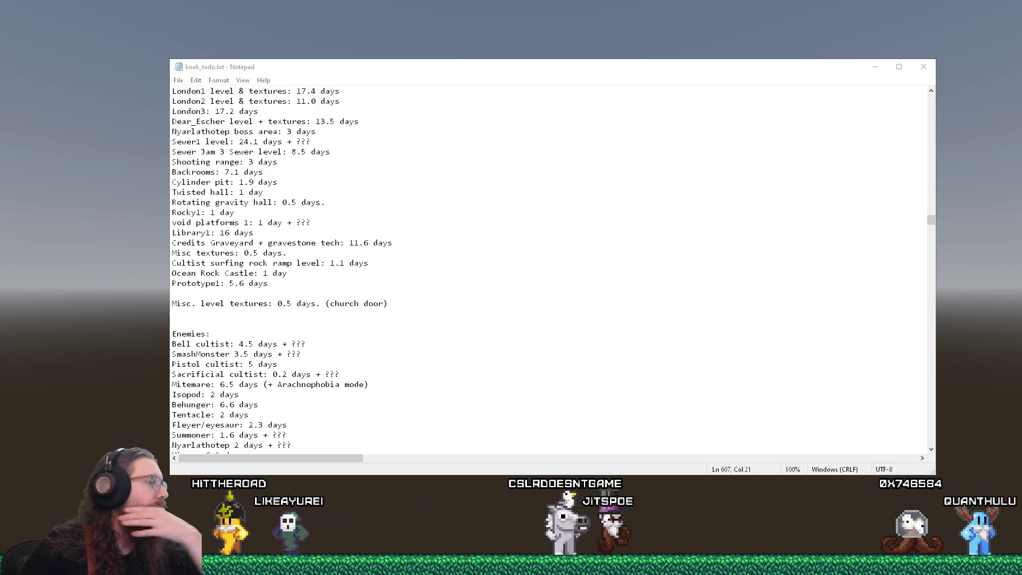
# Step: Add day estimates for each level and enemy in kook_todo.txt, e.g. London1 at 17.4 days
pyautogui.moveTo(511, 566)
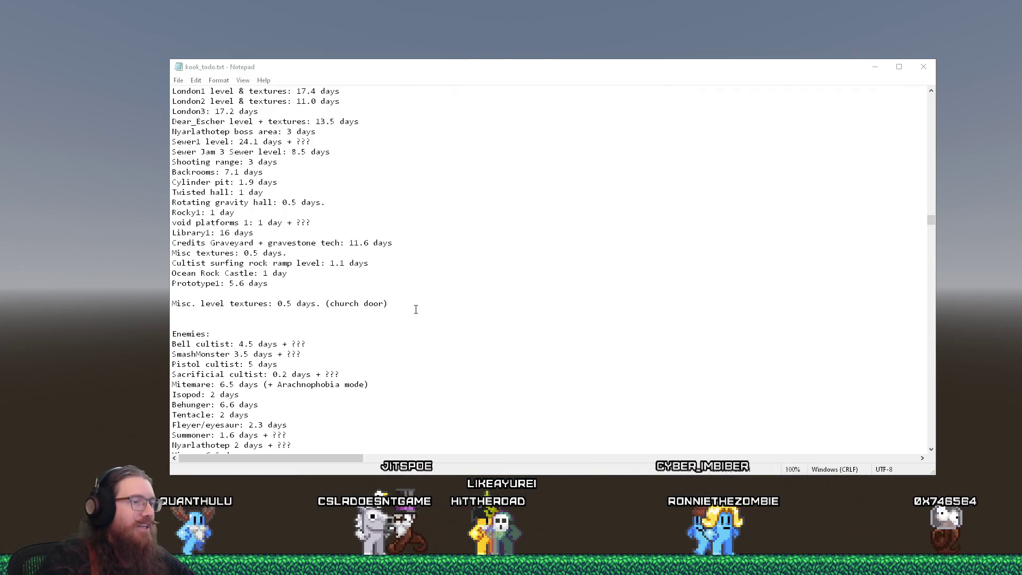
# Step: Open E:\projects and try renaming jitexture_tool to jitexture_tool_, which hits a Folder In Use error
pyautogui.press('super+r')
pyautogui.write('e:\\projects')
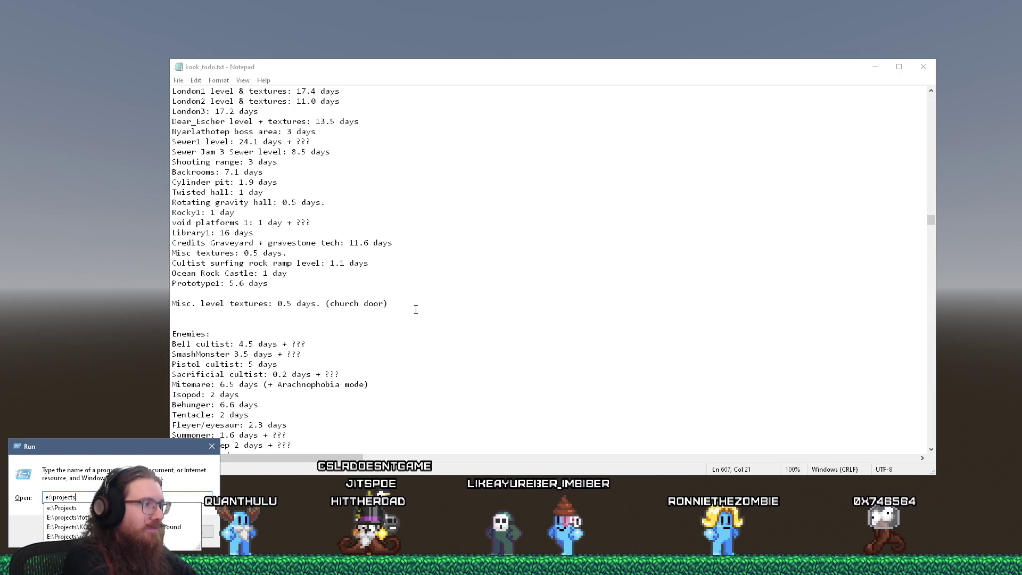
pyautogui.press('Return')
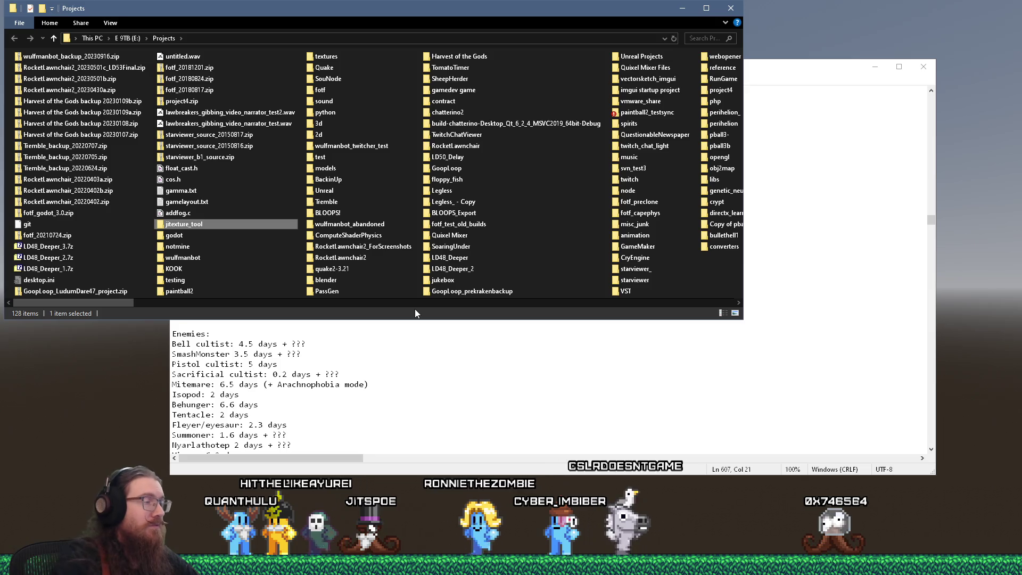
pyautogui.click(295, 226)
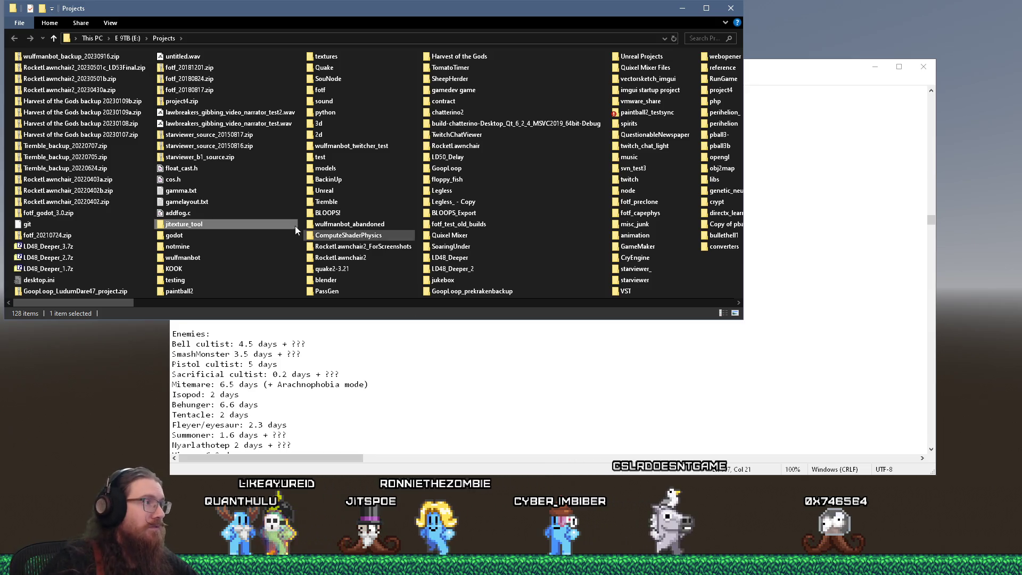
pyautogui.click(190, 222)
pyautogui.write('_')
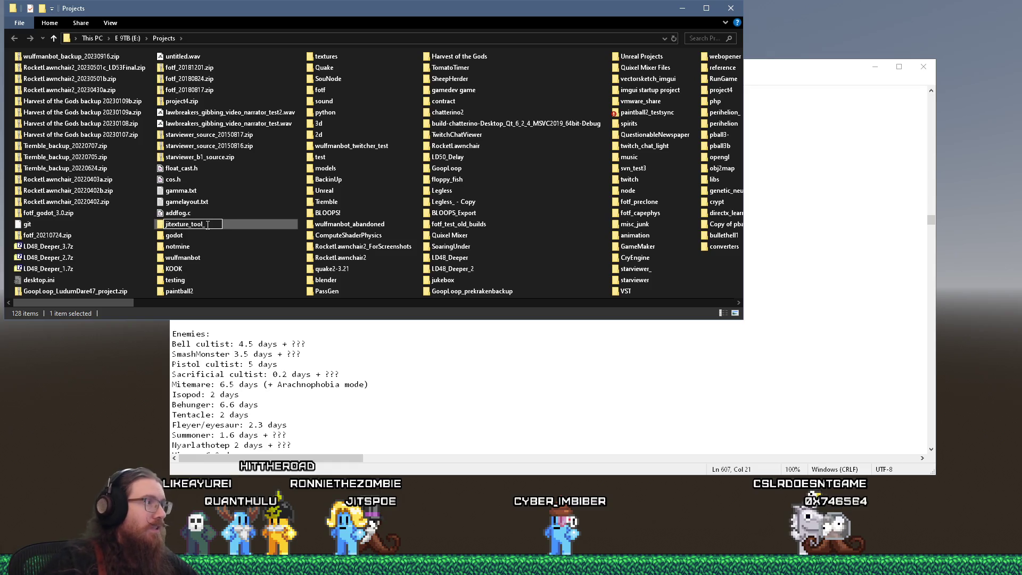
pyautogui.press('Return')
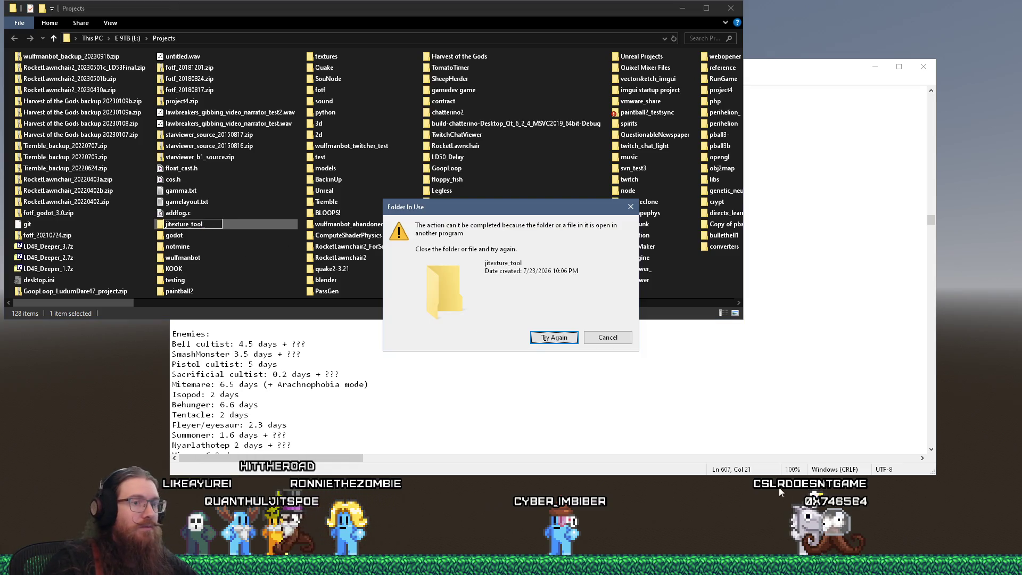
pyautogui.click(739, 522)
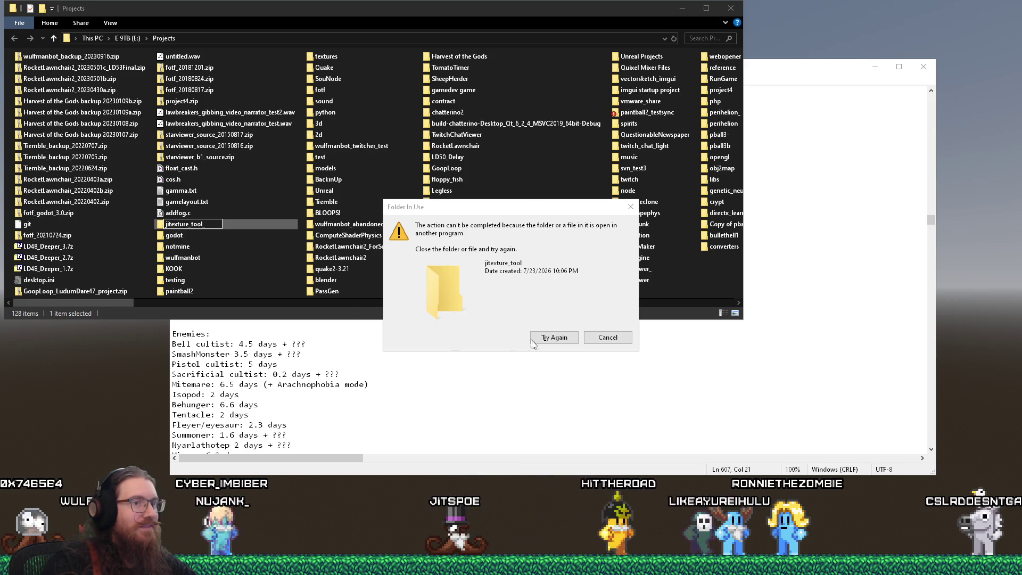
# Step: Retry the jitexture_tool_ rename, then reposition, resize and close the Sourcetree window
pyautogui.click(551, 337)
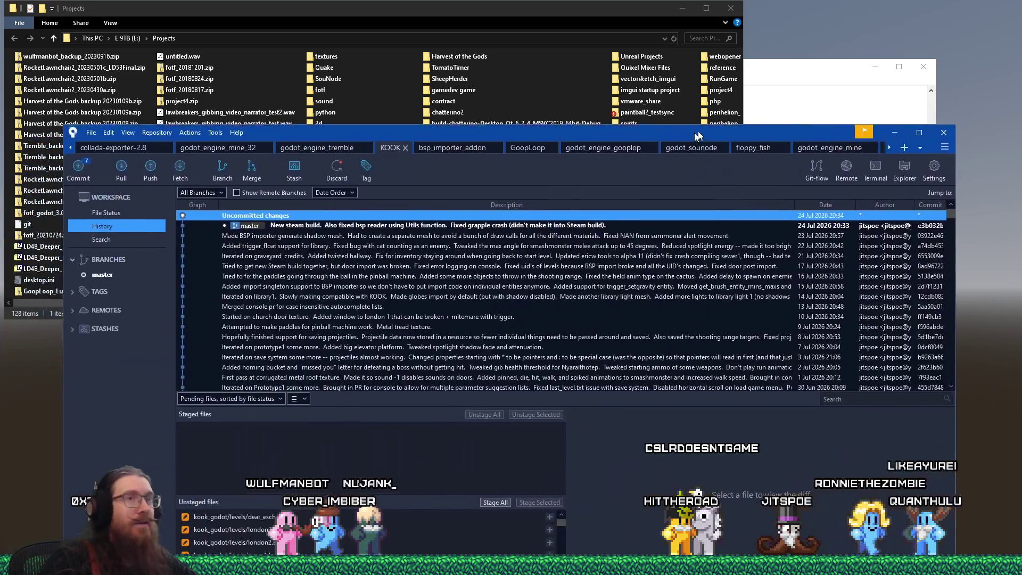
pyautogui.moveTo(698, 135); pyautogui.dragTo(712, 129)
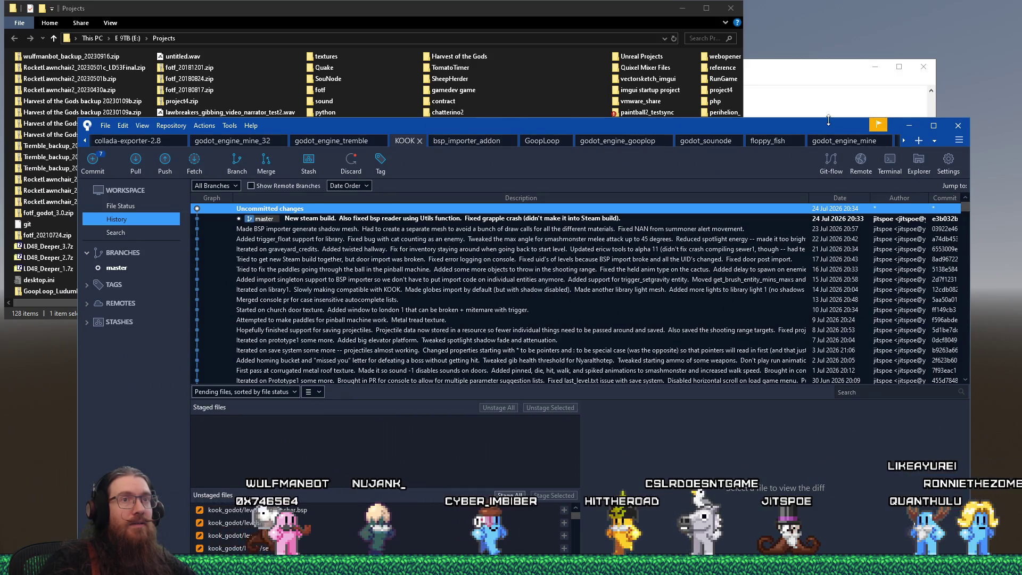
pyautogui.moveTo(828, 119); pyautogui.dragTo(829, 85)
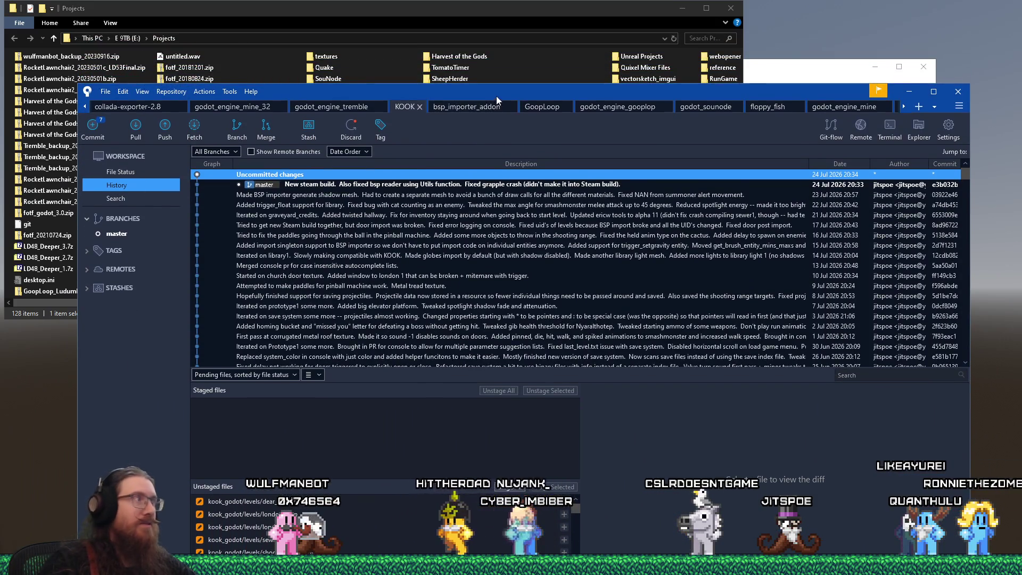
pyautogui.hotkey('alt', 'F4')
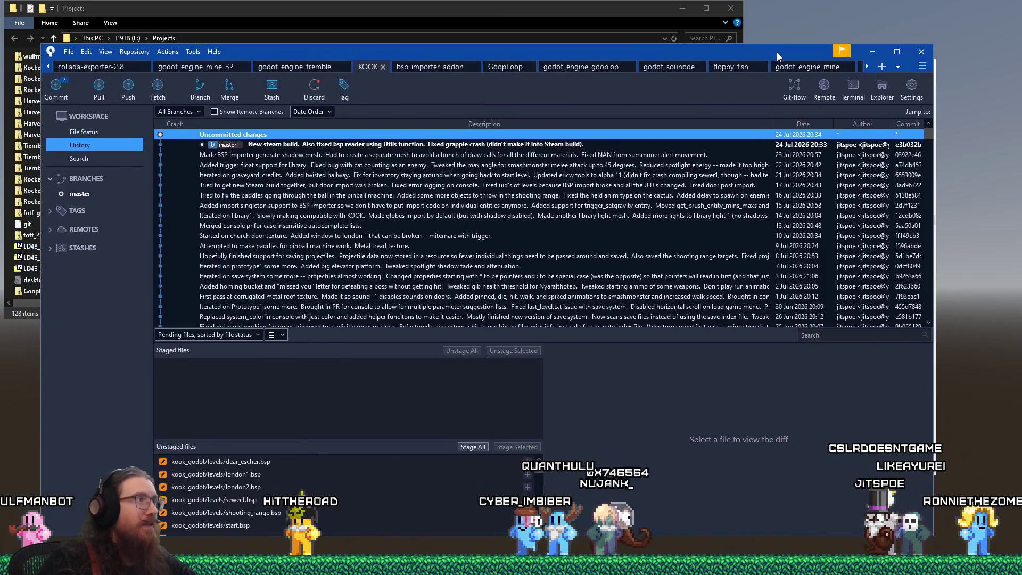
# Step: Open a new Sourcetree tab listing remote repositories, then minimize Sourcetree
pyautogui.click(135, 51)
pyautogui.click(123, 52)
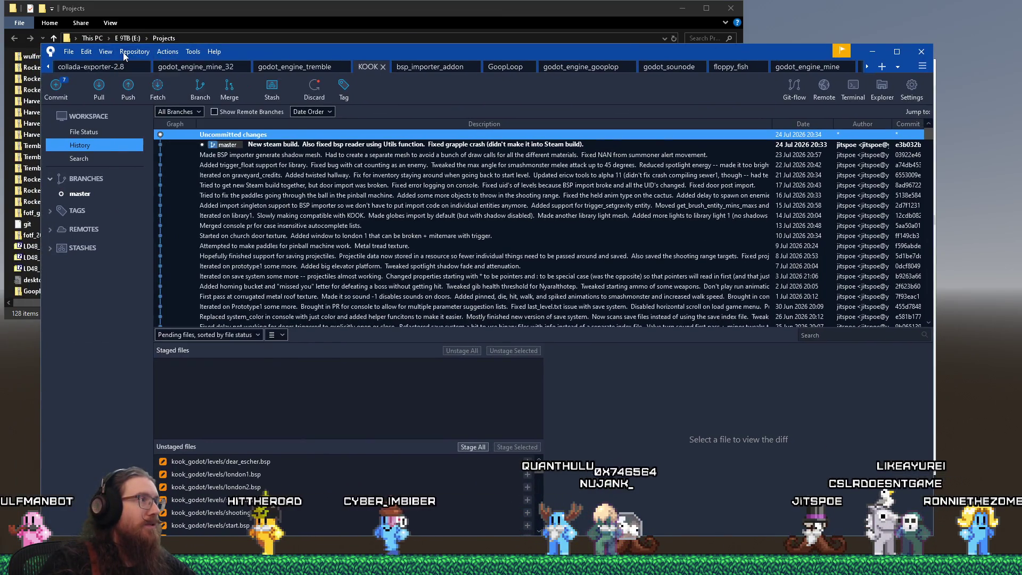
pyautogui.click(923, 66)
pyautogui.click(646, 88)
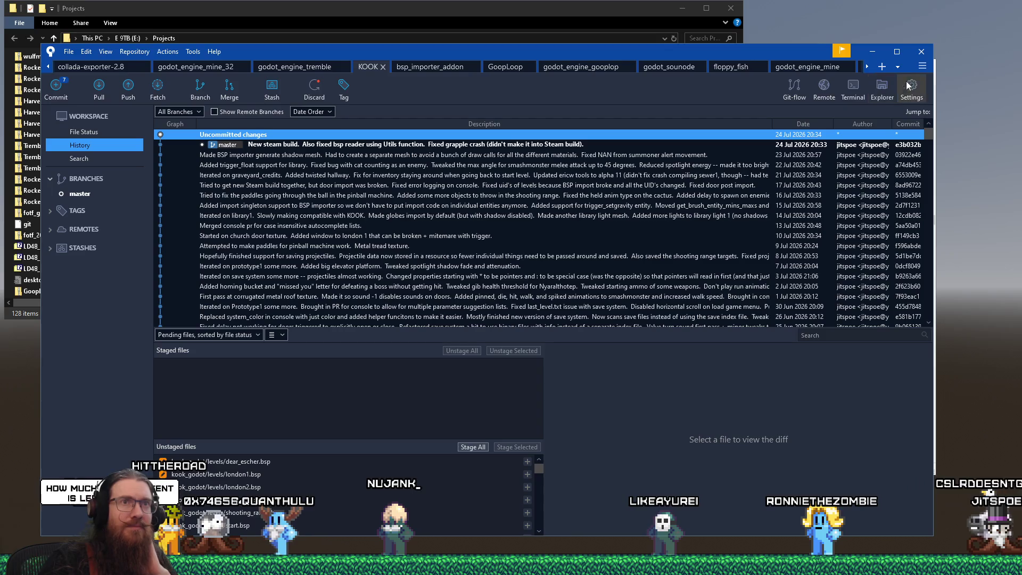
pyautogui.click(882, 66)
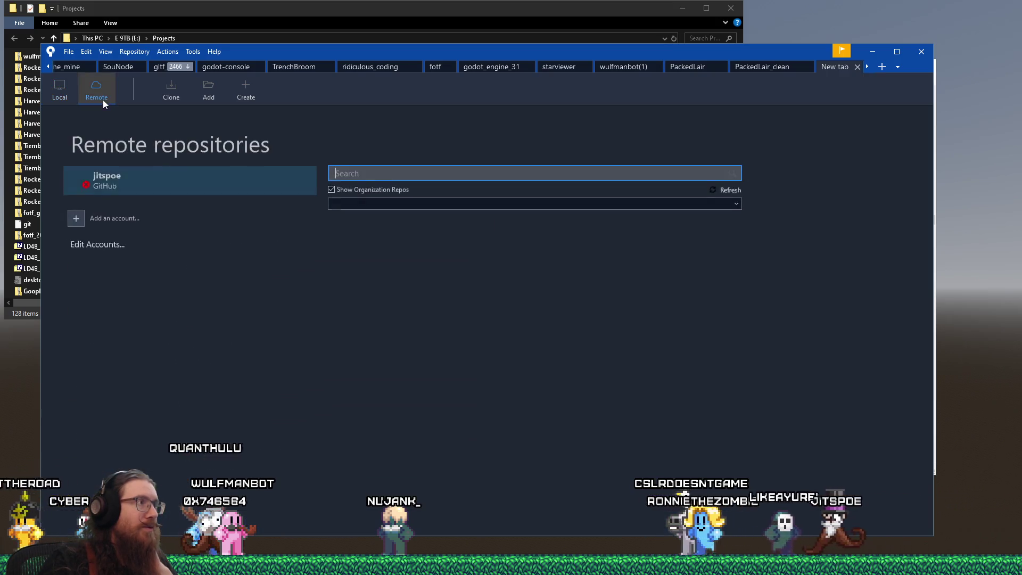
pyautogui.click(96, 90)
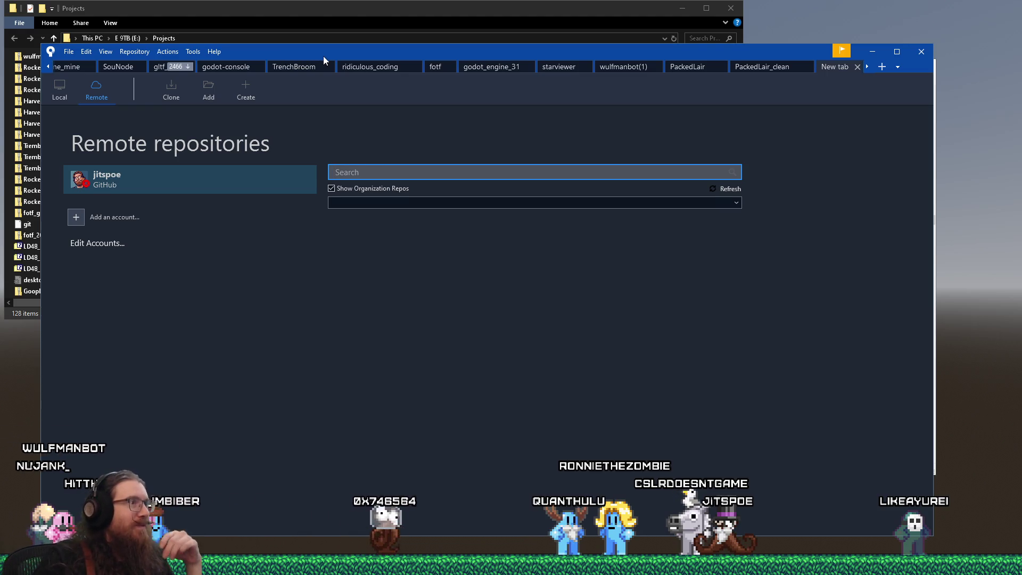
pyautogui.press('super+Down')
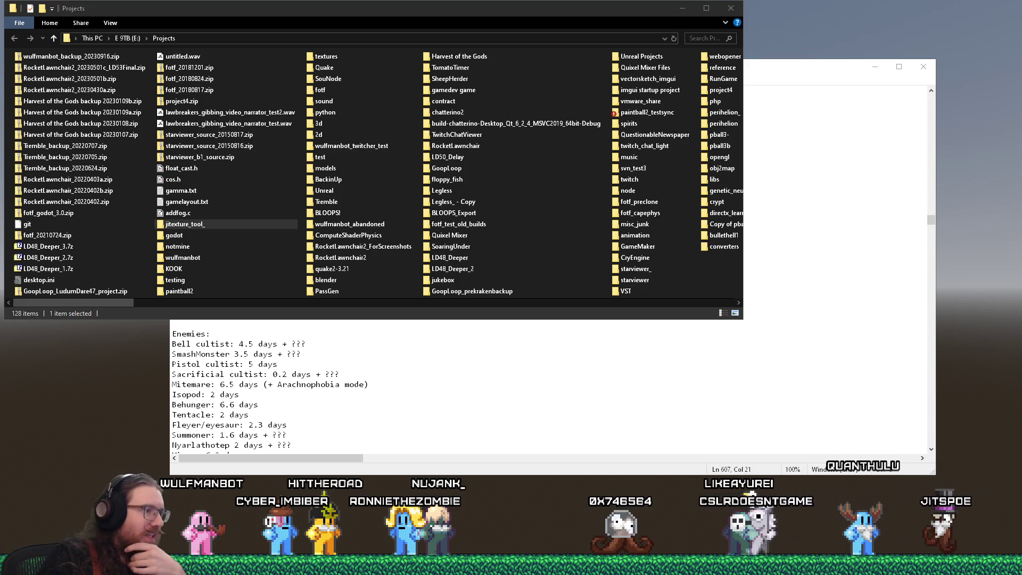
pyautogui.rightClick(324, 565)
# Step: In a new Paint window, draw 'Start', the first timeline section, the '1st' label and 90%
pyautogui.click(280, 508)
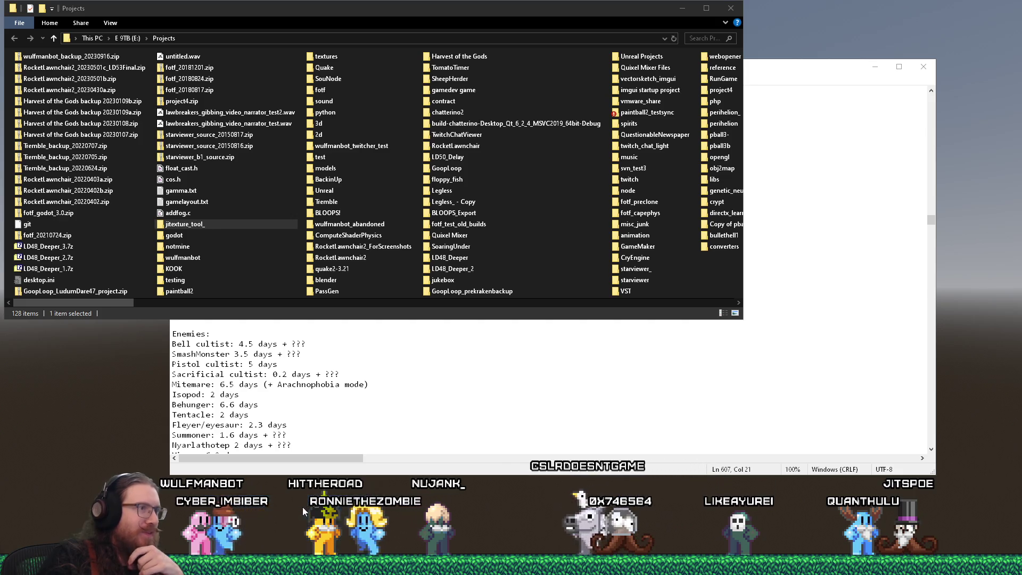
pyautogui.moveTo(385, 23); pyautogui.dragTo(455, 35)
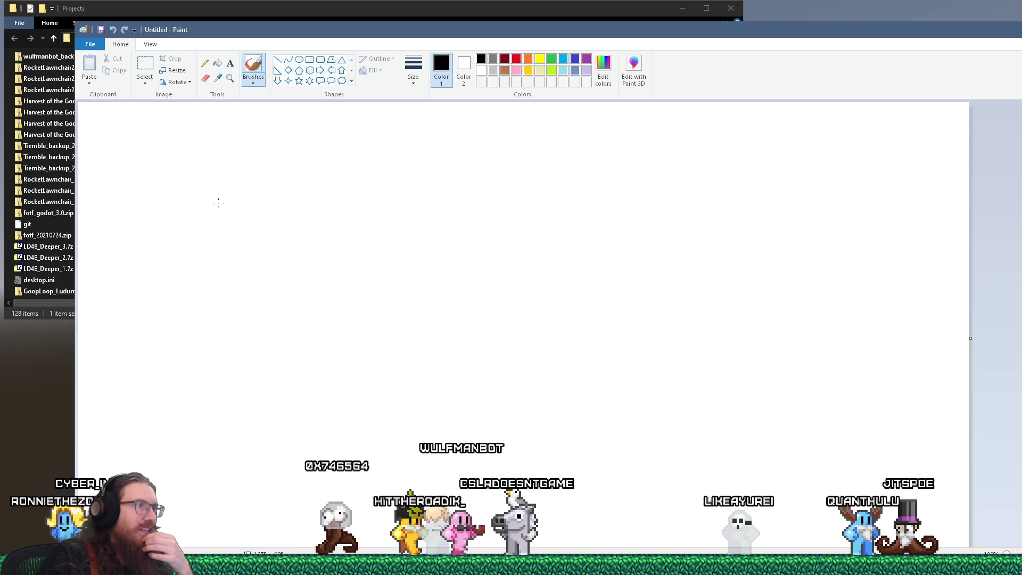
pyautogui.moveTo(235, 212); pyautogui.dragTo(238, 261)
pyautogui.moveTo(213, 234)
pyautogui.mouseDown()
pyautogui.moveTo(250, 233)
pyautogui.moveTo(257, 250)
pyautogui.moveTo(276, 230)
pyautogui.mouseUp()
pyautogui.moveTo(289, 210)
pyautogui.mouseDown()
pyautogui.moveTo(288, 251)
pyautogui.moveTo(330, 232)
pyautogui.mouseUp()
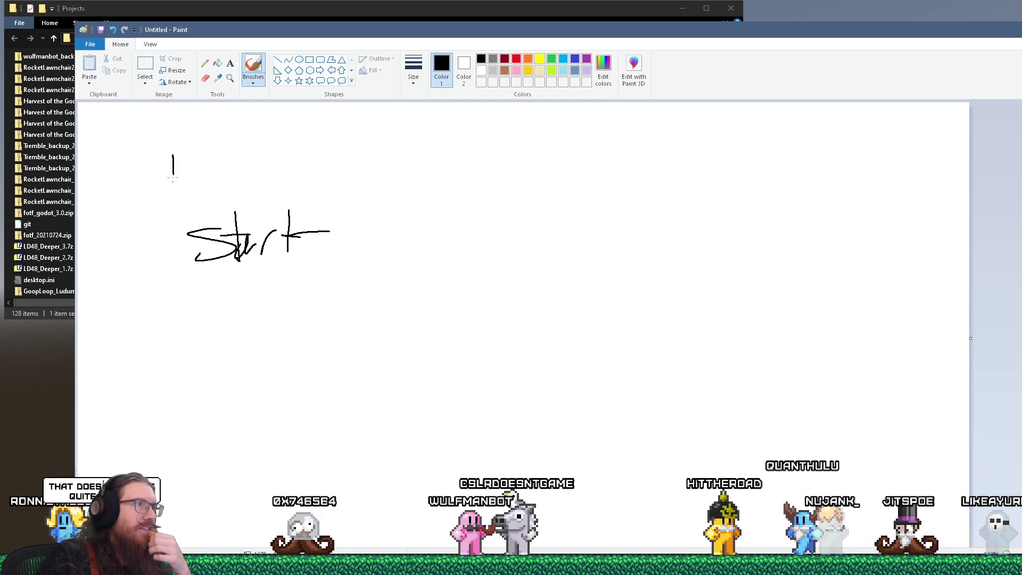
pyautogui.moveTo(173, 179); pyautogui.dragTo(461, 192)
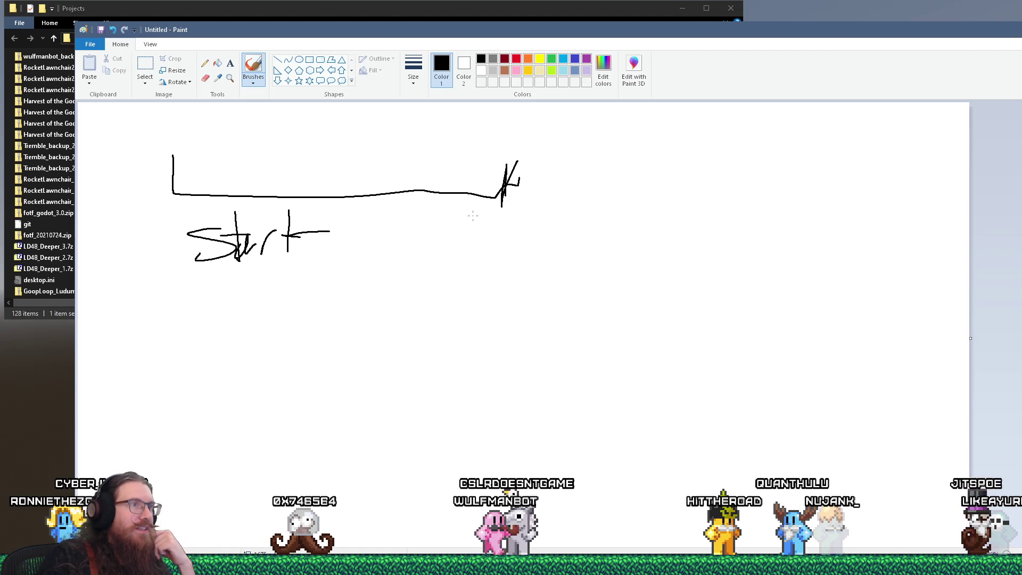
pyautogui.moveTo(477, 210)
pyautogui.mouseDown()
pyautogui.moveTo(458, 230)
pyautogui.moveTo(493, 226)
pyautogui.moveTo(498, 212)
pyautogui.moveTo(479, 256)
pyautogui.moveTo(514, 266)
pyautogui.mouseUp()
pyautogui.moveTo(438, 111)
pyautogui.mouseDown()
pyautogui.moveTo(425, 143)
pyautogui.moveTo(453, 107)
pyautogui.moveTo(474, 116)
pyautogui.moveTo(475, 134)
pyautogui.moveTo(520, 116)
pyautogui.moveTo(515, 124)
pyautogui.mouseUp()
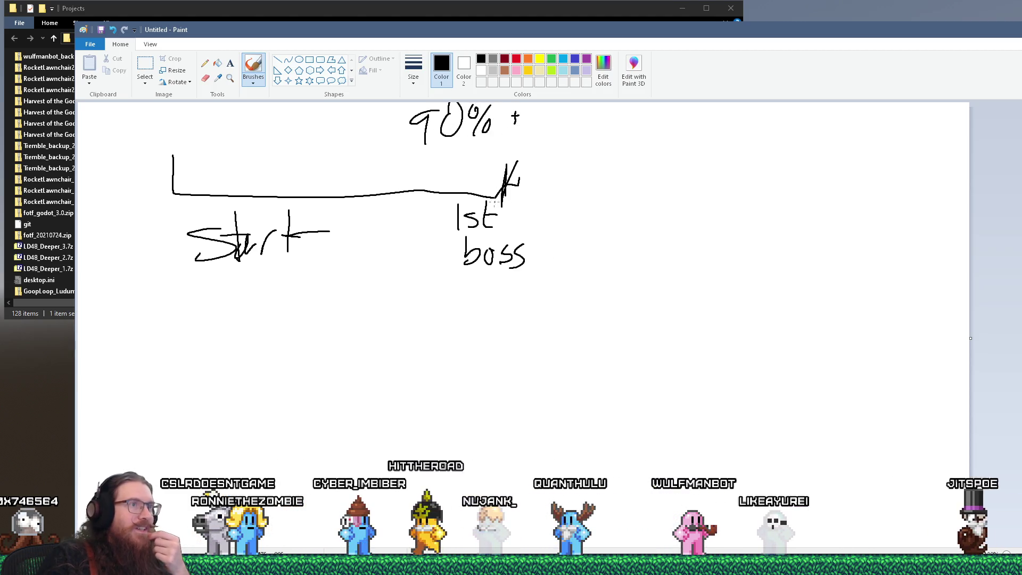
# Step: Extend the timeline, add a '2nd boss' tick and label, and write 80% above
pyautogui.moveTo(494, 202); pyautogui.dragTo(609, 201)
pyautogui.moveTo(759, 200); pyautogui.dragTo(778, 199)
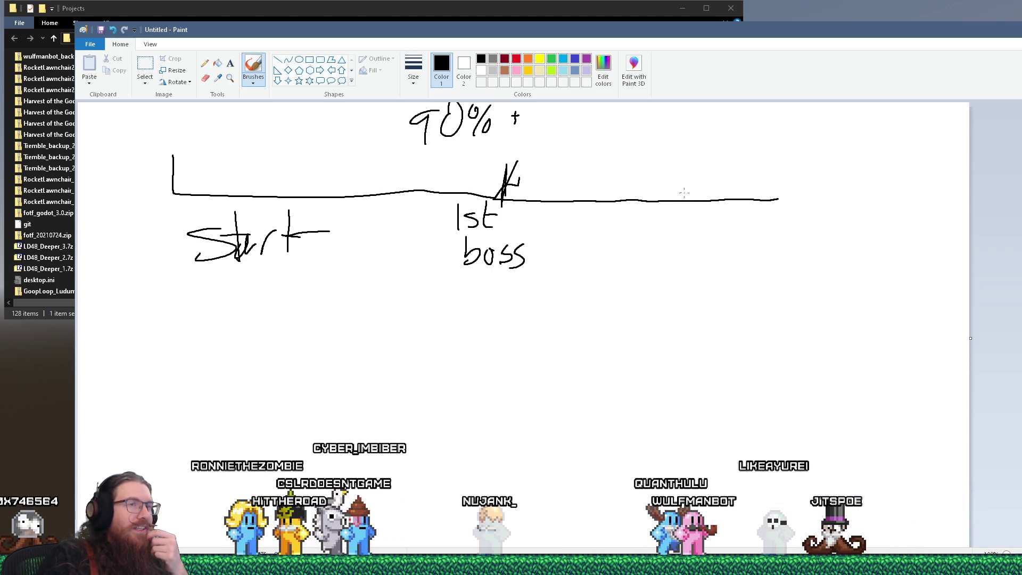
pyautogui.moveTo(770, 180); pyautogui.dragTo(770, 204)
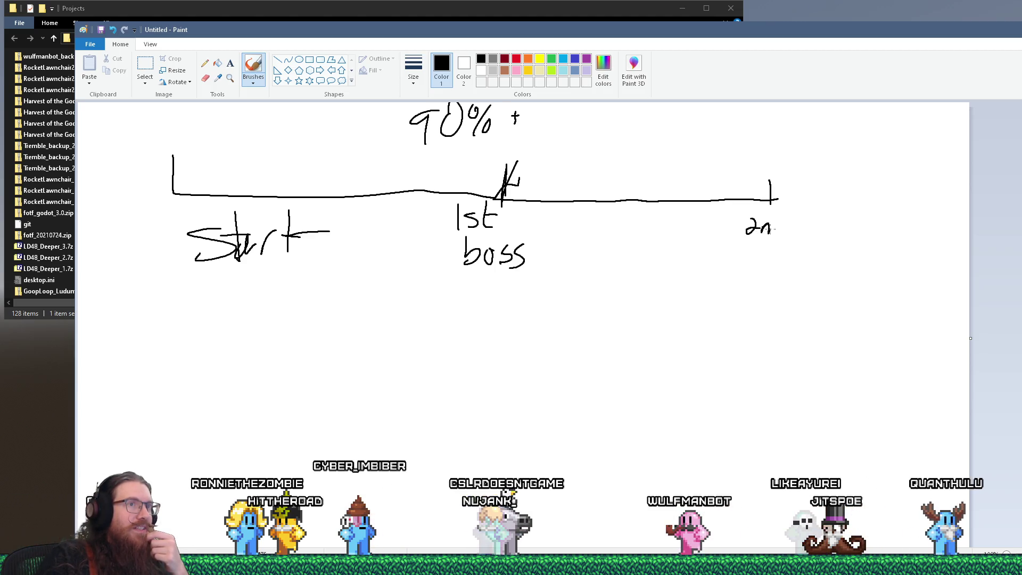
pyautogui.moveTo(773, 229)
pyautogui.mouseDown()
pyautogui.moveTo(784, 208)
pyautogui.moveTo(773, 252)
pyautogui.moveTo(788, 249)
pyautogui.mouseUp()
pyautogui.moveTo(792, 246)
pyautogui.mouseDown()
pyautogui.moveTo(806, 243)
pyautogui.moveTo(804, 257)
pyautogui.mouseUp()
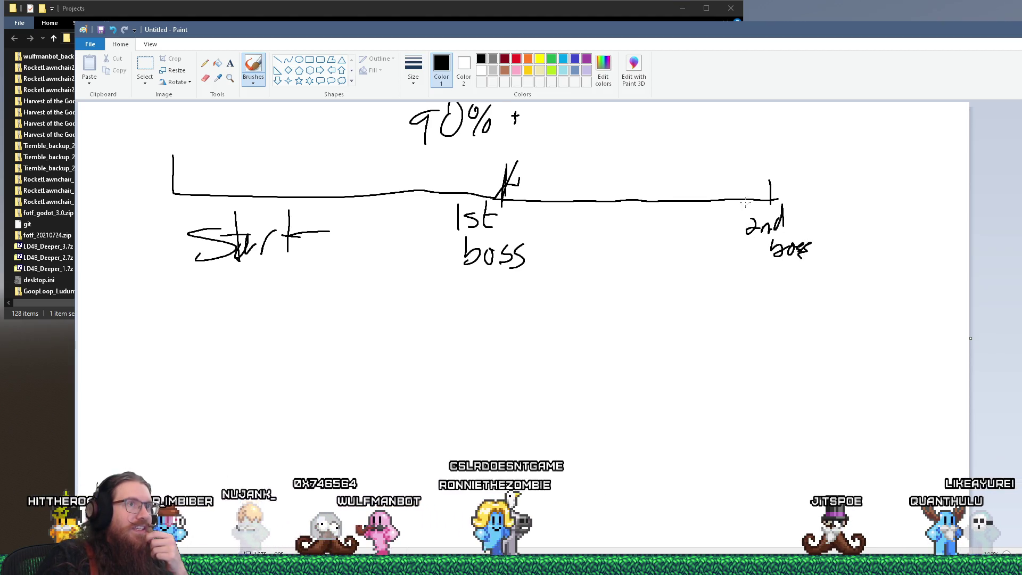
pyautogui.moveTo(659, 120); pyautogui.dragTo(669, 138)
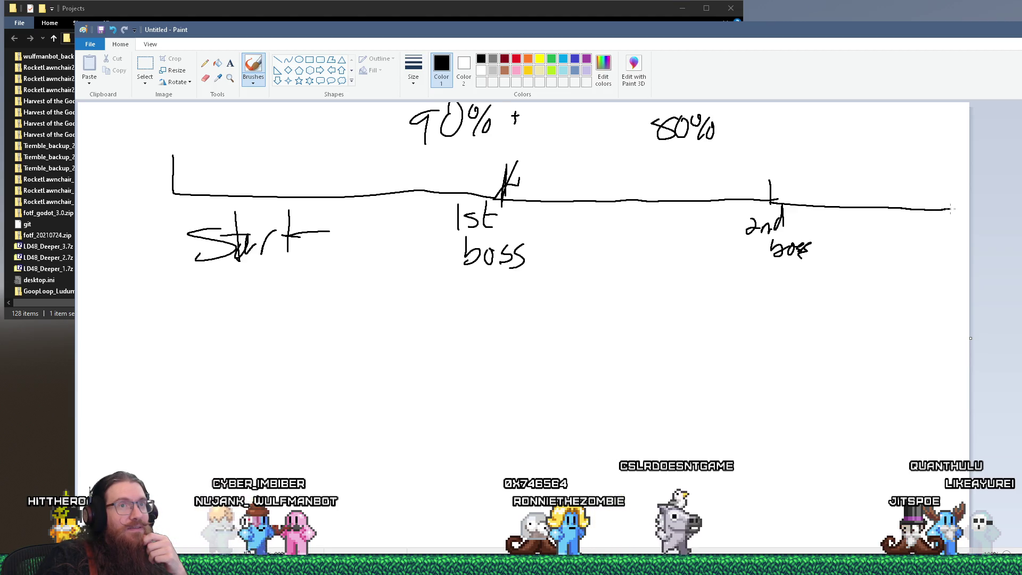
# Step: Mark the timeline's end, redraw the 2nd boss tick and finish the 40% label
pyautogui.moveTo(953, 211)
pyautogui.mouseDown()
pyautogui.moveTo(953, 196)
pyautogui.moveTo(943, 230)
pyautogui.moveTo(924, 240)
pyautogui.moveTo(950, 245)
pyautogui.mouseUp()
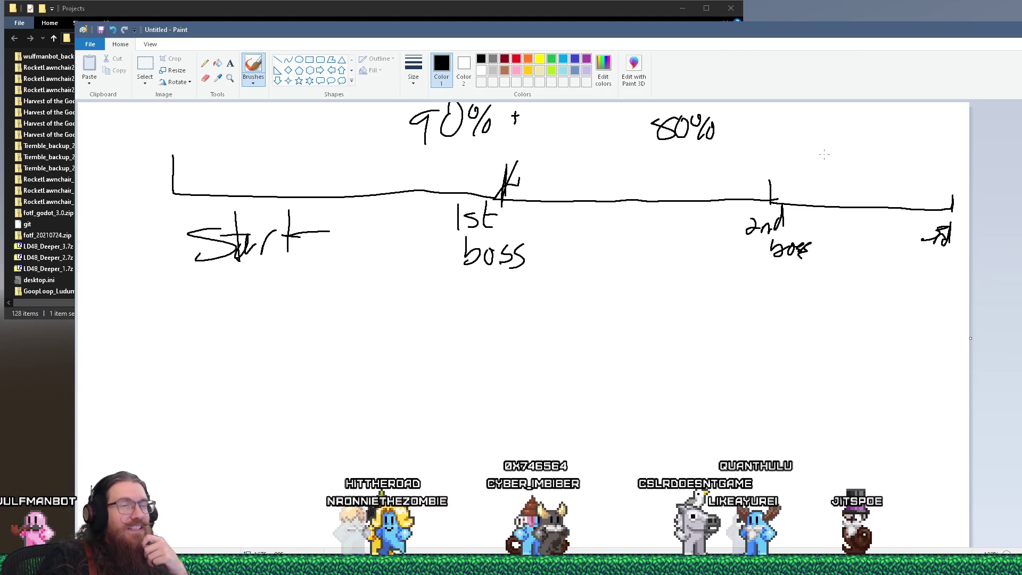
pyautogui.moveTo(773, 178); pyautogui.dragTo(767, 205)
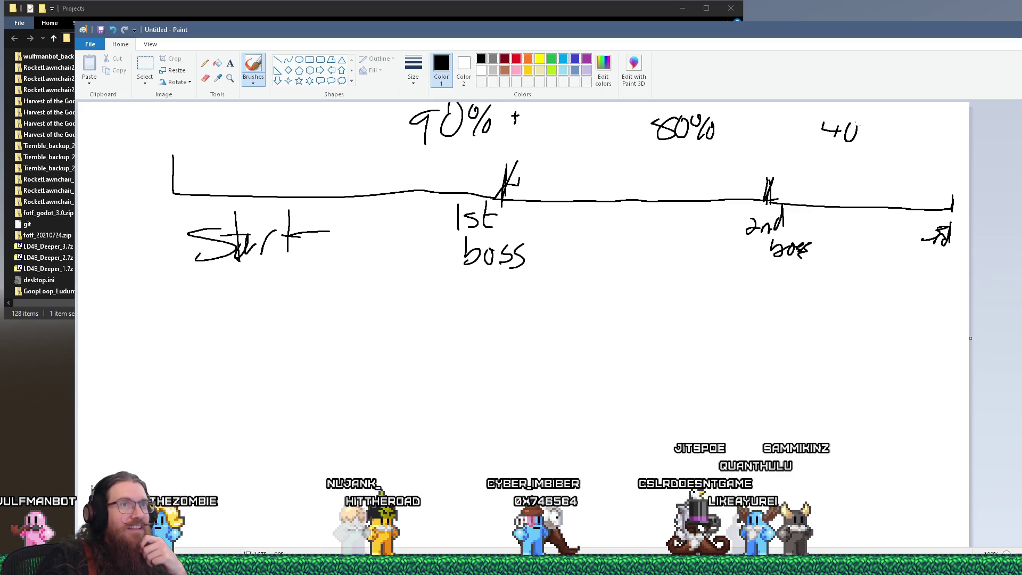
pyautogui.moveTo(872, 120); pyautogui.dragTo(870, 136)
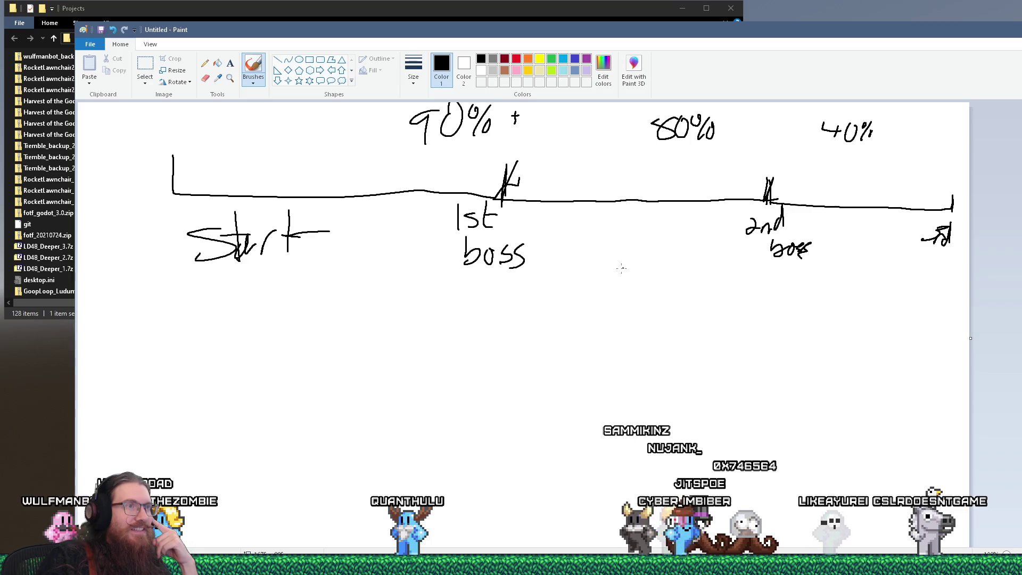
pyautogui.click(481, 281)
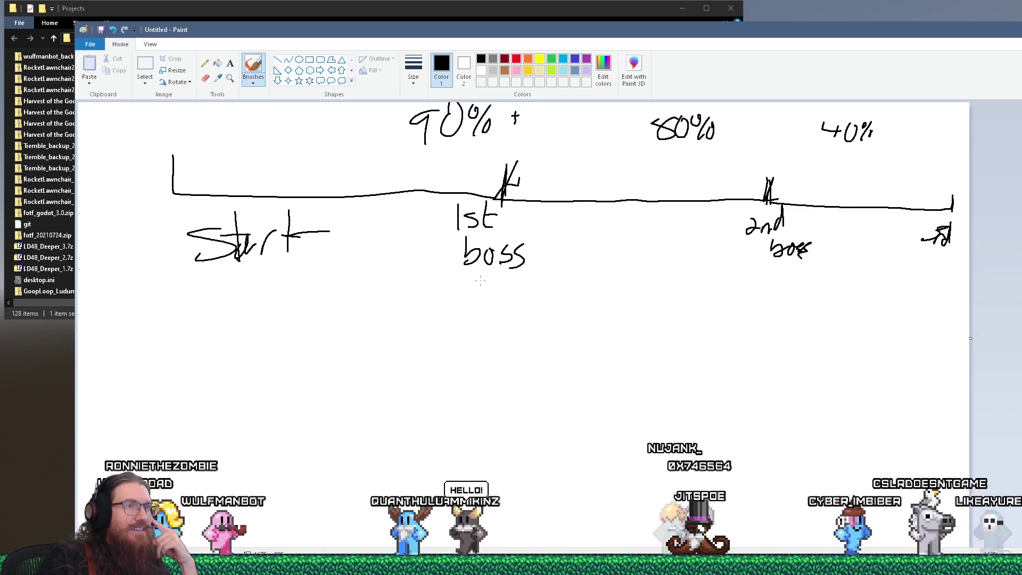
pyautogui.click(775, 274)
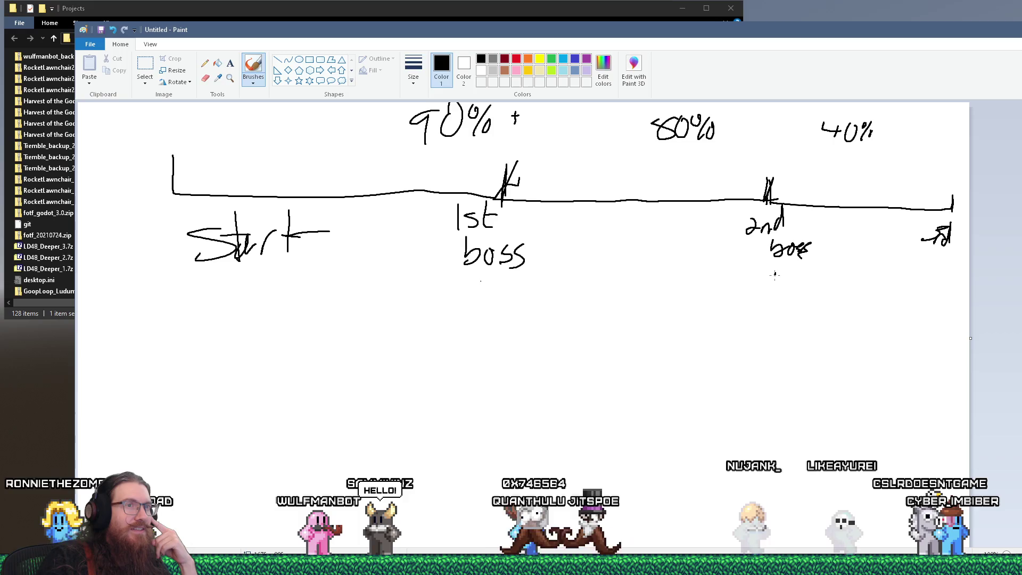
# Step: Handwrite 30% and the 4th label on the lower timeline
pyautogui.click(930, 275)
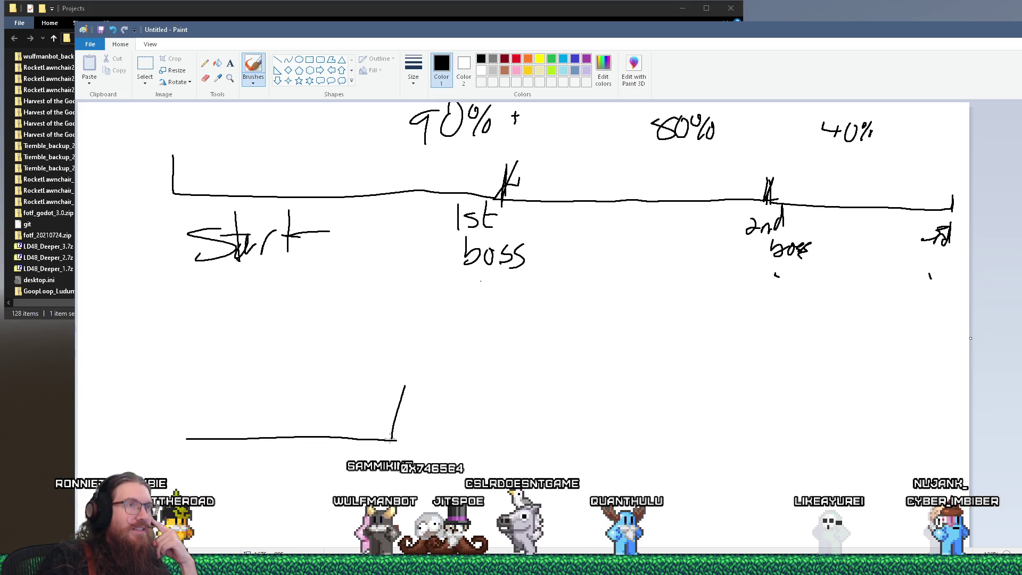
pyautogui.moveTo(247, 335)
pyautogui.mouseDown()
pyautogui.moveTo(261, 337)
pyautogui.moveTo(251, 350)
pyautogui.moveTo(268, 332)
pyautogui.moveTo(286, 341)
pyautogui.moveTo(300, 319)
pyautogui.mouseUp()
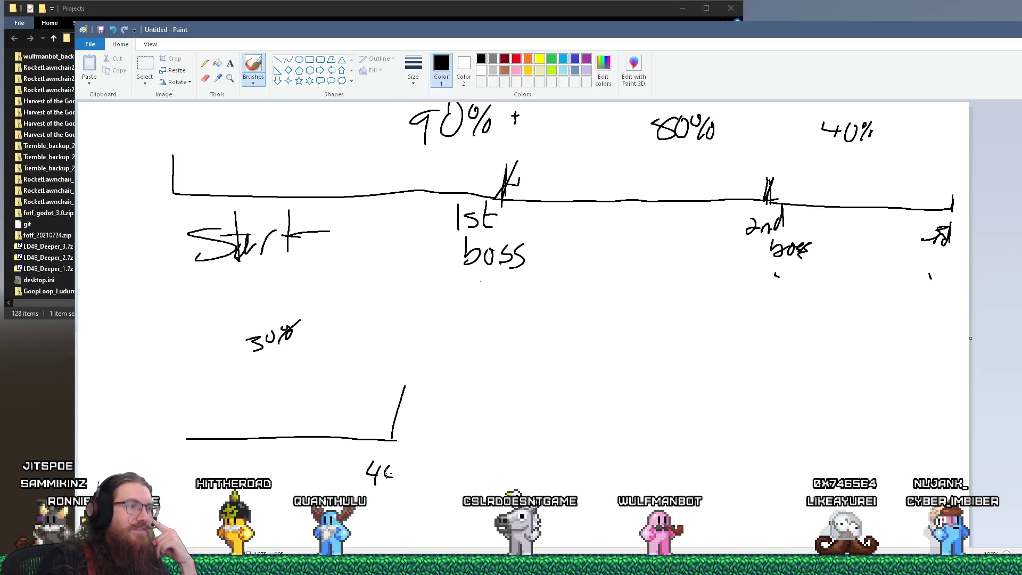
pyautogui.moveTo(379, 473); pyautogui.dragTo(395, 472)
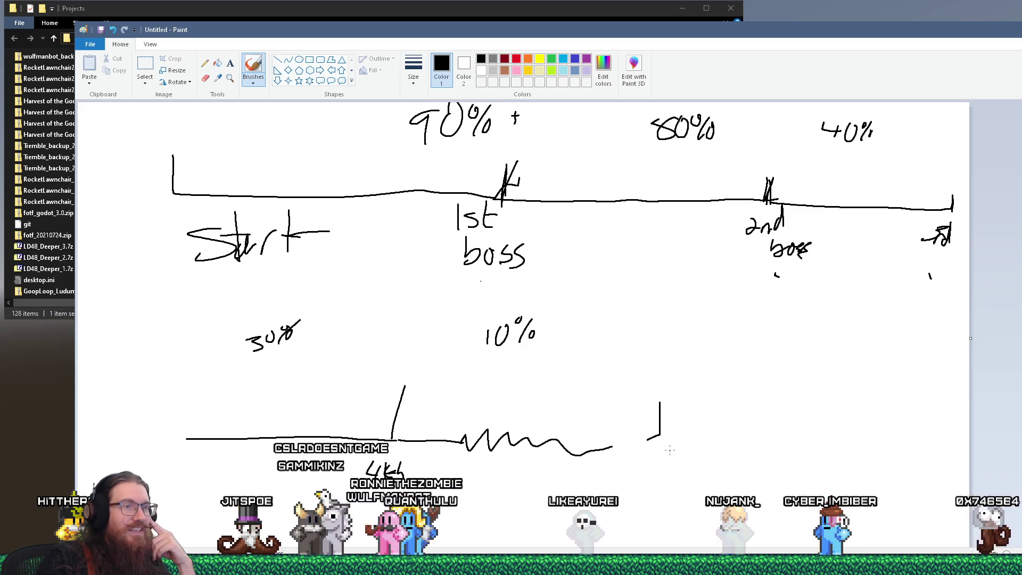
# Step: Extend the lower timeline right with a divider mark, finish 'endings', and bridge the line's gap
pyautogui.moveTo(765, 447); pyautogui.dragTo(932, 446)
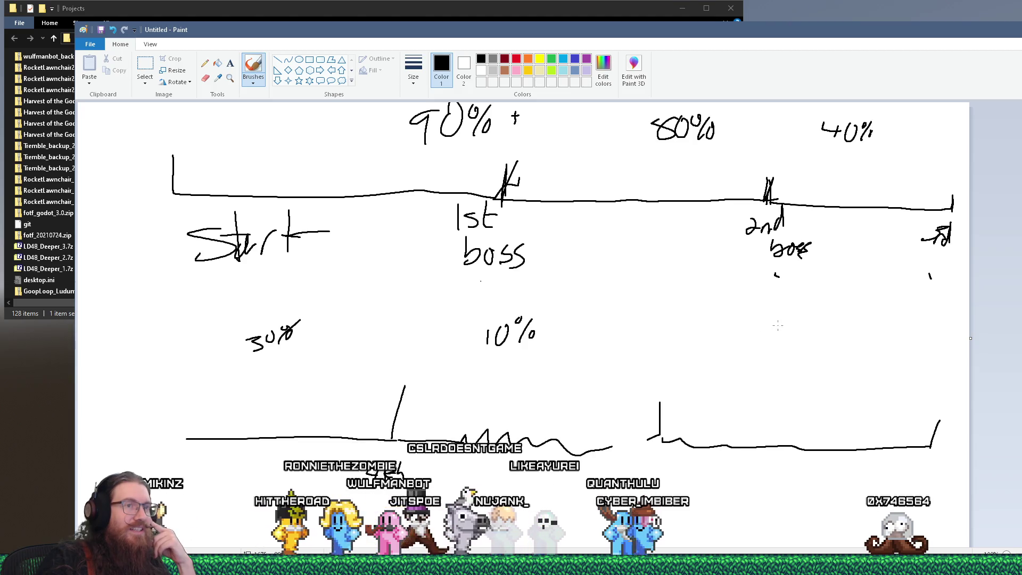
pyautogui.moveTo(767, 334); pyautogui.dragTo(766, 350)
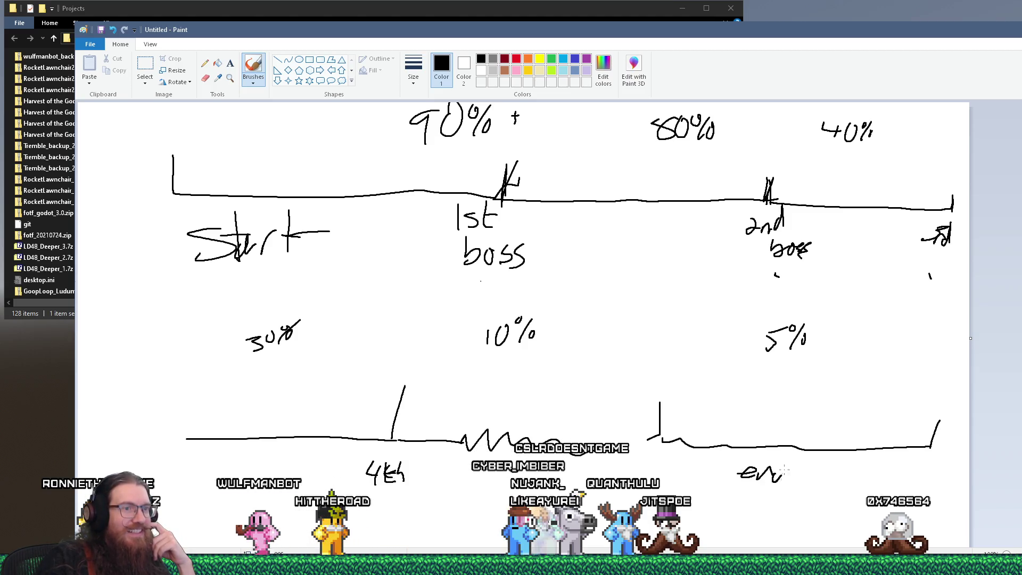
pyautogui.moveTo(795, 471)
pyautogui.mouseDown()
pyautogui.moveTo(805, 495)
pyautogui.moveTo(810, 482)
pyautogui.mouseUp()
pyautogui.moveTo(611, 448); pyautogui.dragTo(660, 449)
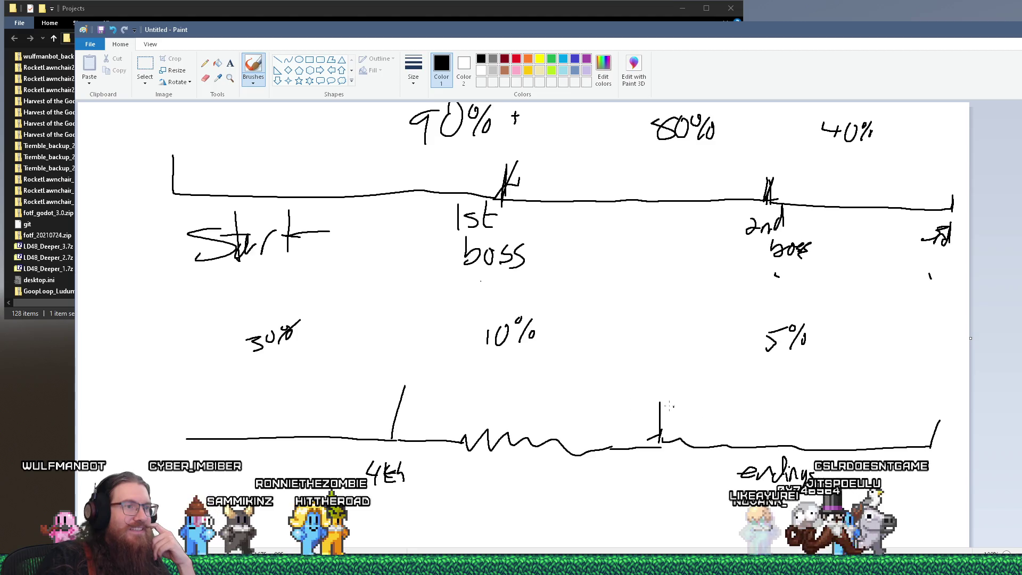
# Step: Below the lower timeline, handwrite 'Spoiler stuff' with a -10% note beside it
pyautogui.scroll(-1, 832, 420)
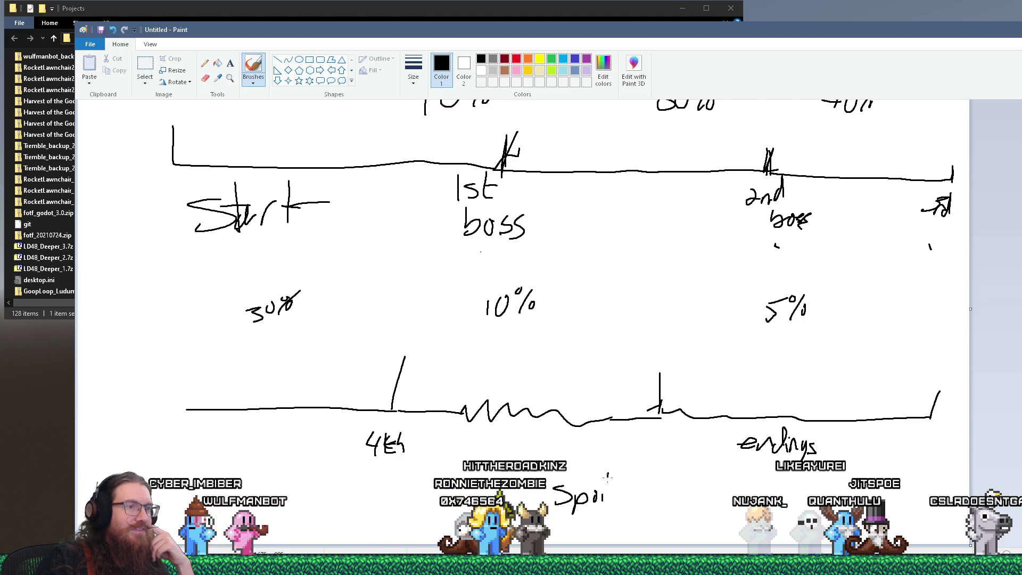
pyautogui.moveTo(619, 495)
pyautogui.mouseDown()
pyautogui.moveTo(695, 487)
pyautogui.moveTo(691, 503)
pyautogui.moveTo(720, 506)
pyautogui.moveTo(728, 482)
pyautogui.mouseUp()
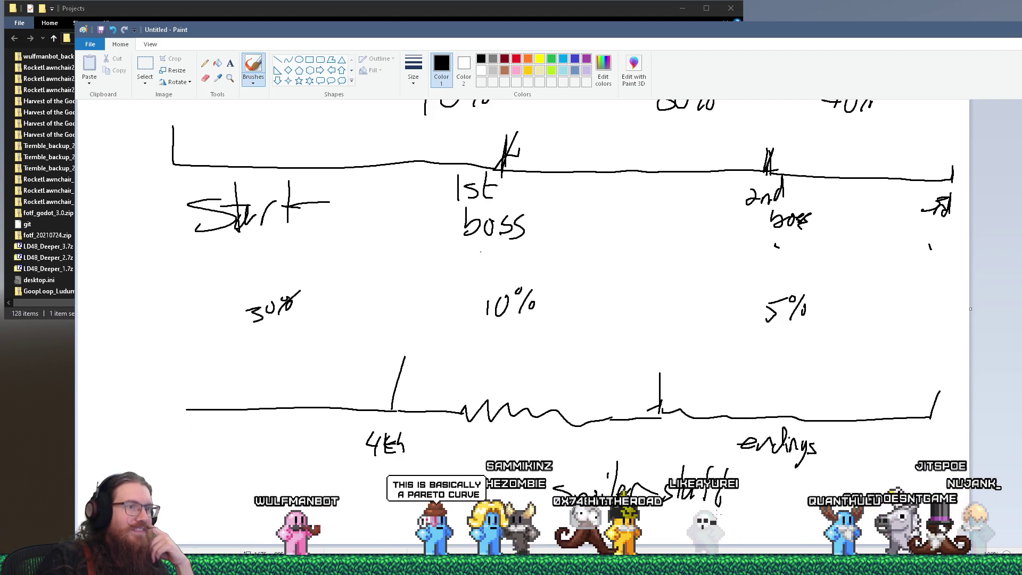
pyautogui.moveTo(690, 524)
pyautogui.mouseDown()
pyautogui.moveTo(704, 533)
pyautogui.moveTo(715, 516)
pyautogui.moveTo(734, 531)
pyautogui.mouseUp()
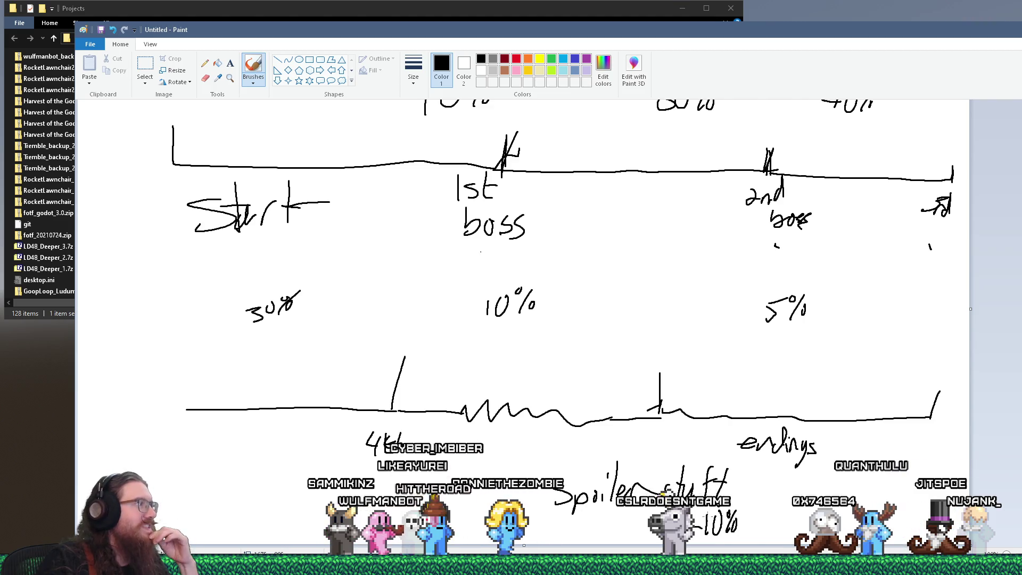
# Step: Brush large ellipses around the lower timeline's start, then undo the stray strokes
pyautogui.scroll(1, 522, 320)
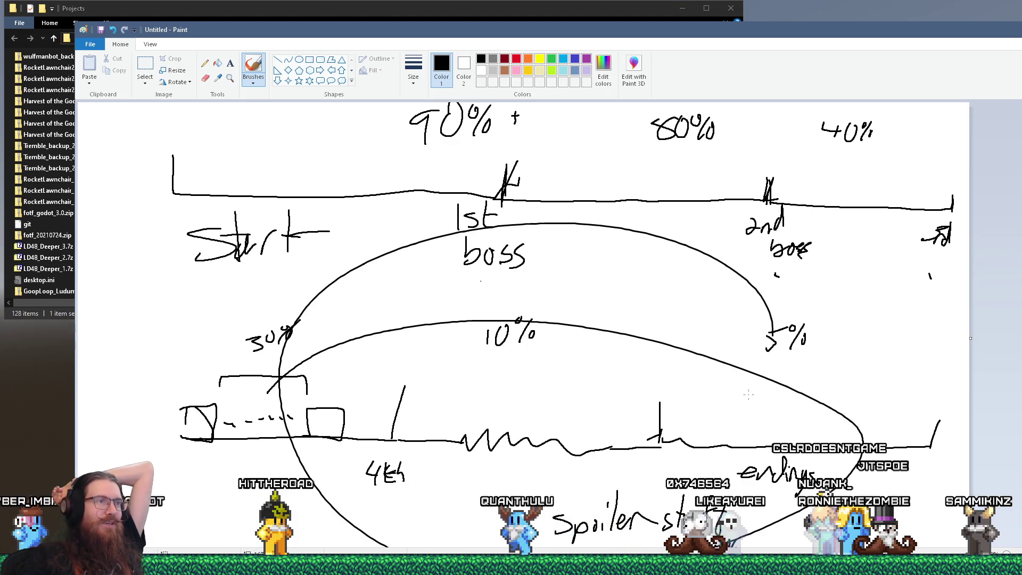
pyautogui.moveTo(748, 395)
pyautogui.mouseDown()
pyautogui.moveTo(863, 362)
pyautogui.moveTo(318, 483)
pyautogui.mouseUp()
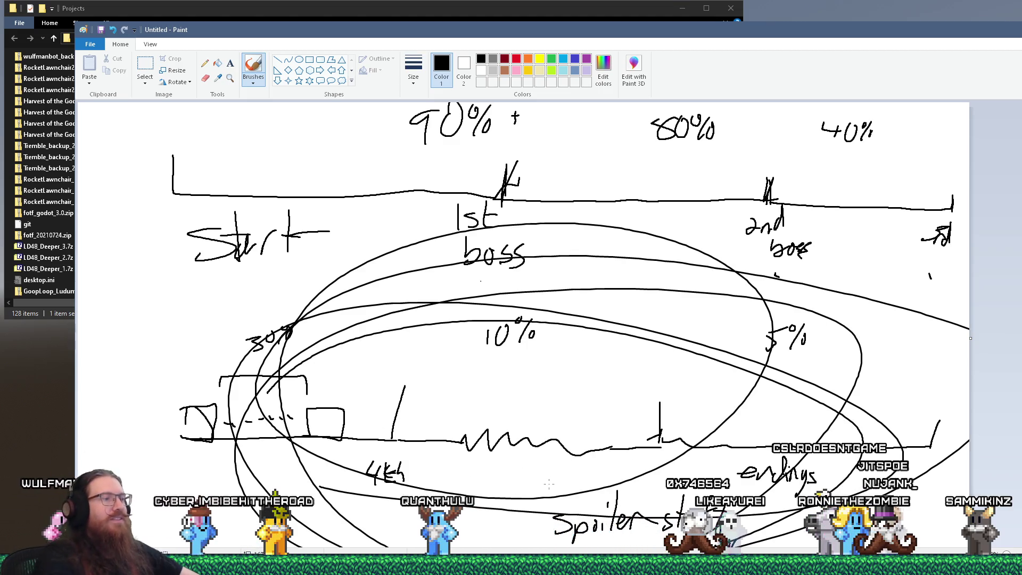
pyautogui.hotkey('ctrl', 'z')
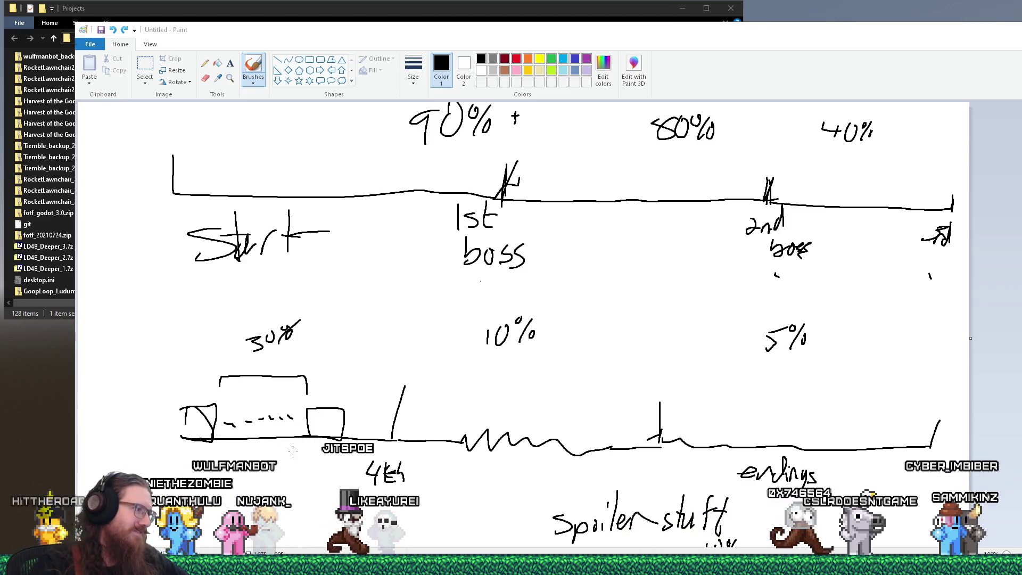
# Step: Switch away from Paint to another open window, later glancing back through the open windows
pyautogui.moveTo(295, 565)
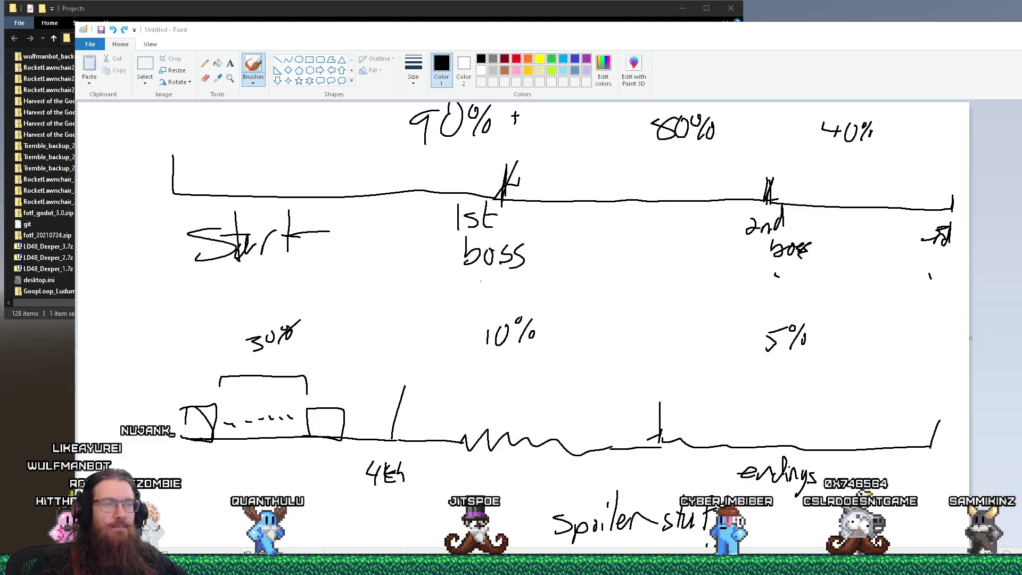
pyautogui.hotkey('alt', 'Tab')
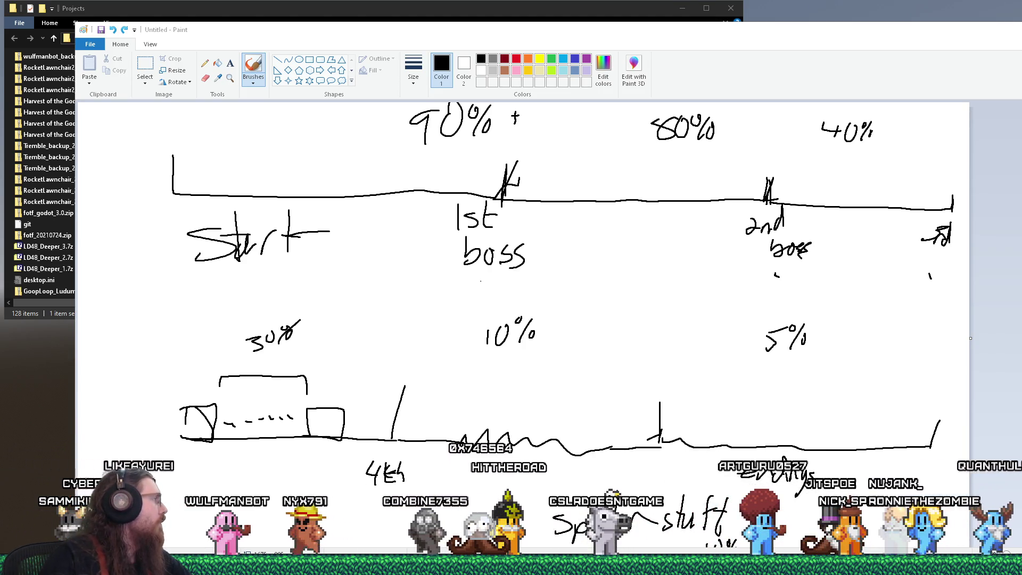
pyautogui.hotkey('alt', 'Tab')
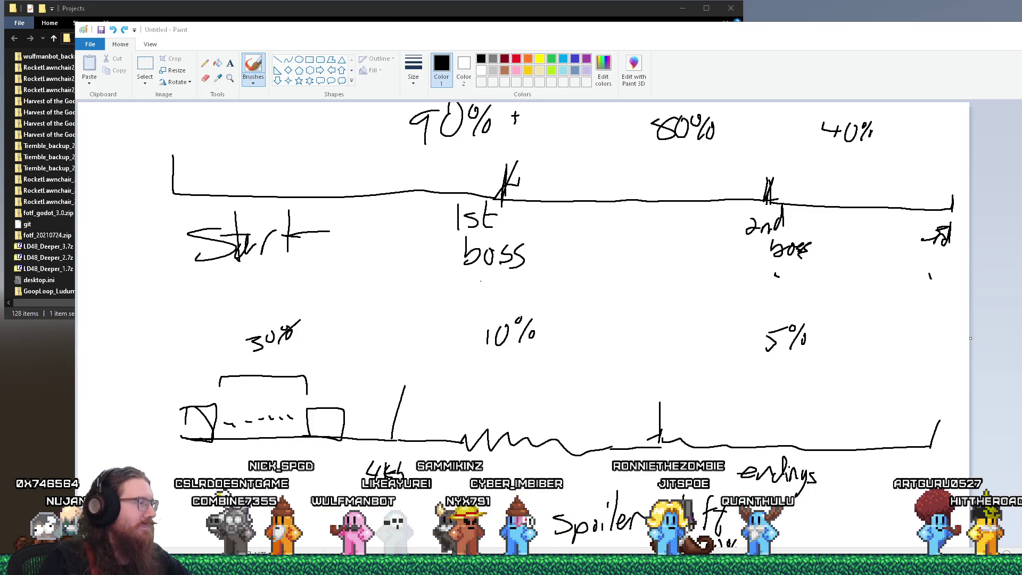
pyautogui.hotkey('alt', 'Tab')
pyautogui.press('Tab')
pyautogui.press('Tab')
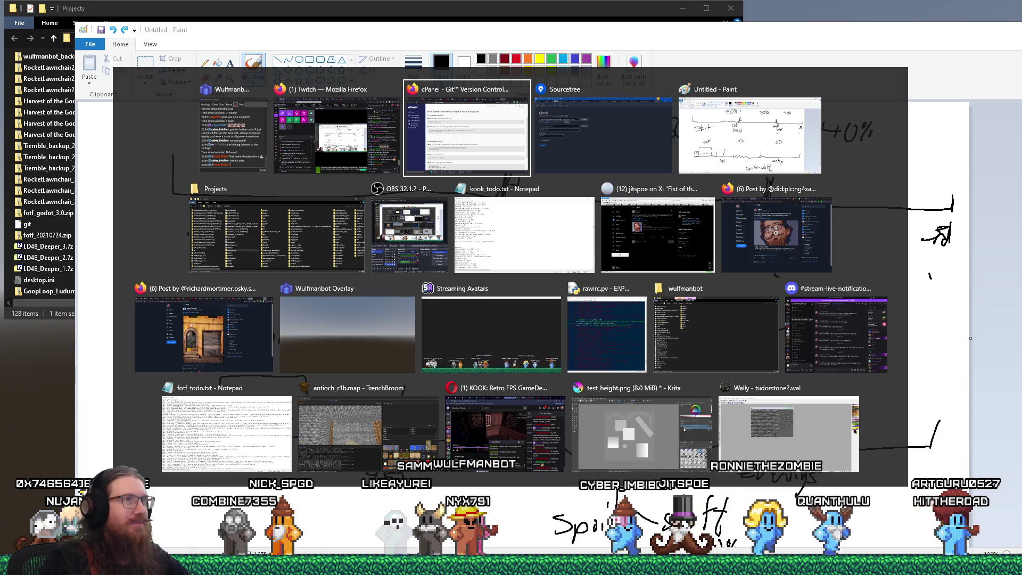
pyautogui.press('Escape')
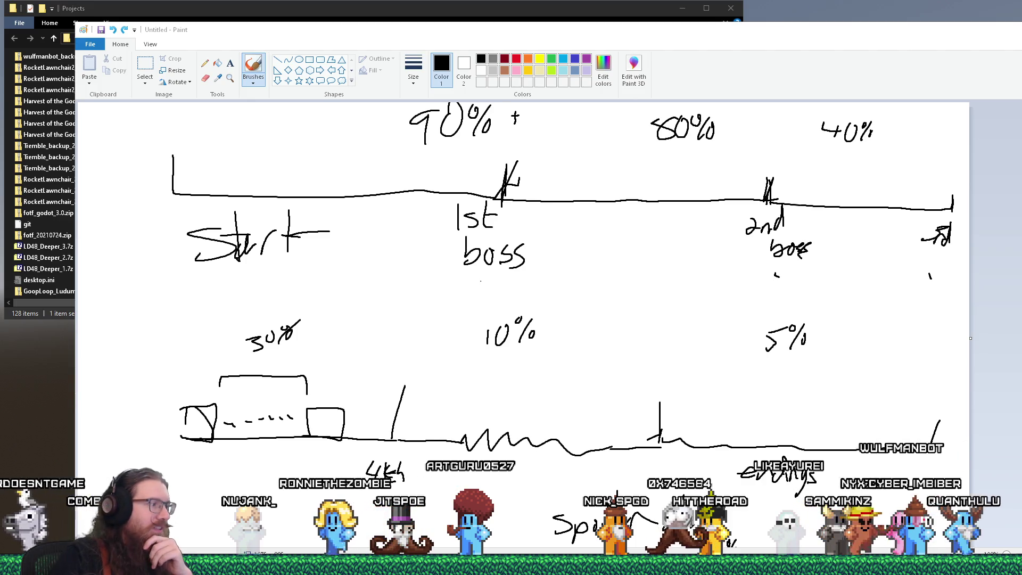
# Step: Search the Start menu for 'pa' and launch PuTTY from the results
pyautogui.press('super')
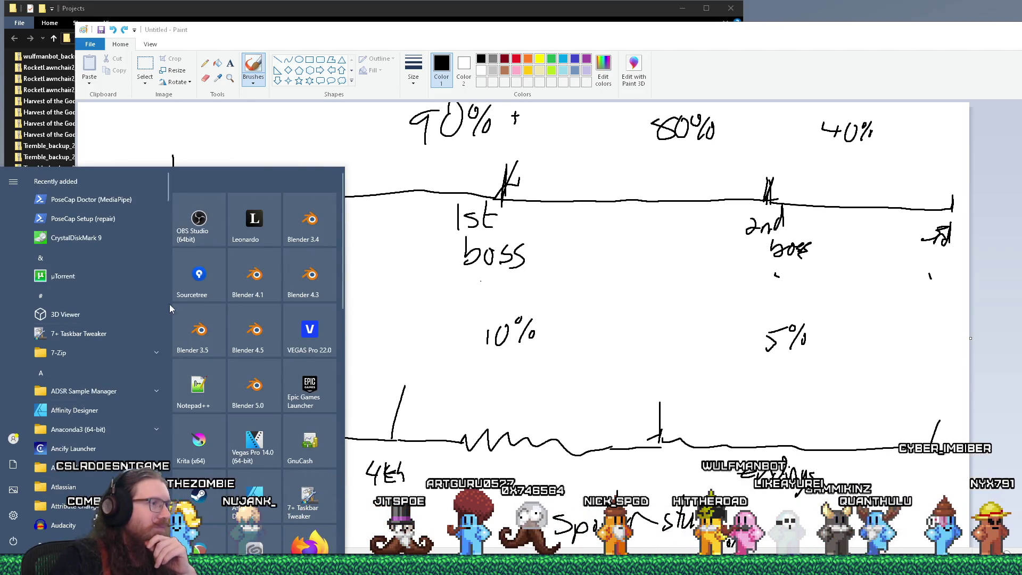
pyautogui.scroll(-5, 243, 499)
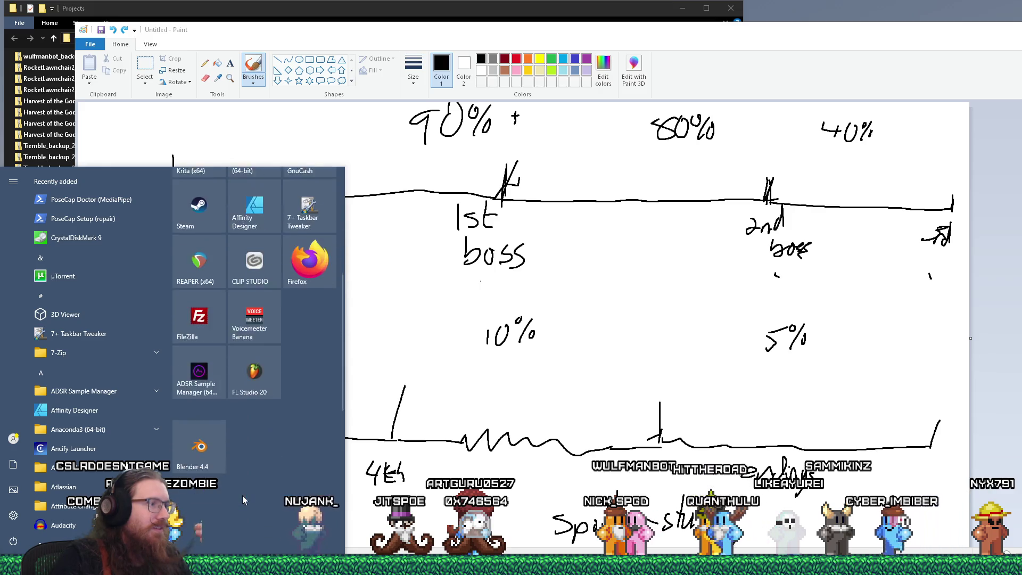
pyautogui.scroll(5, 243, 499)
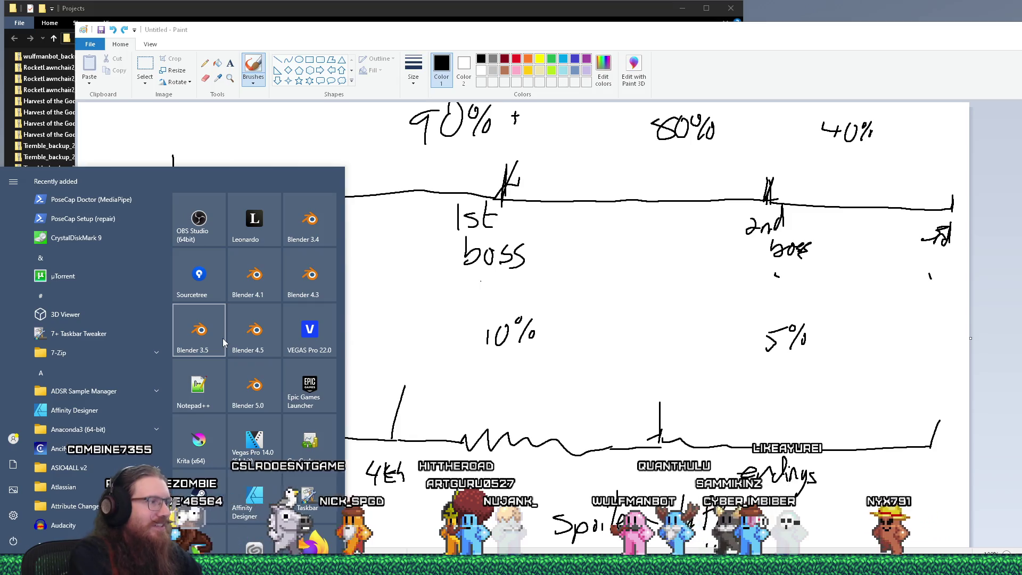
pyautogui.write('pa')
pyautogui.press('BackSpace')
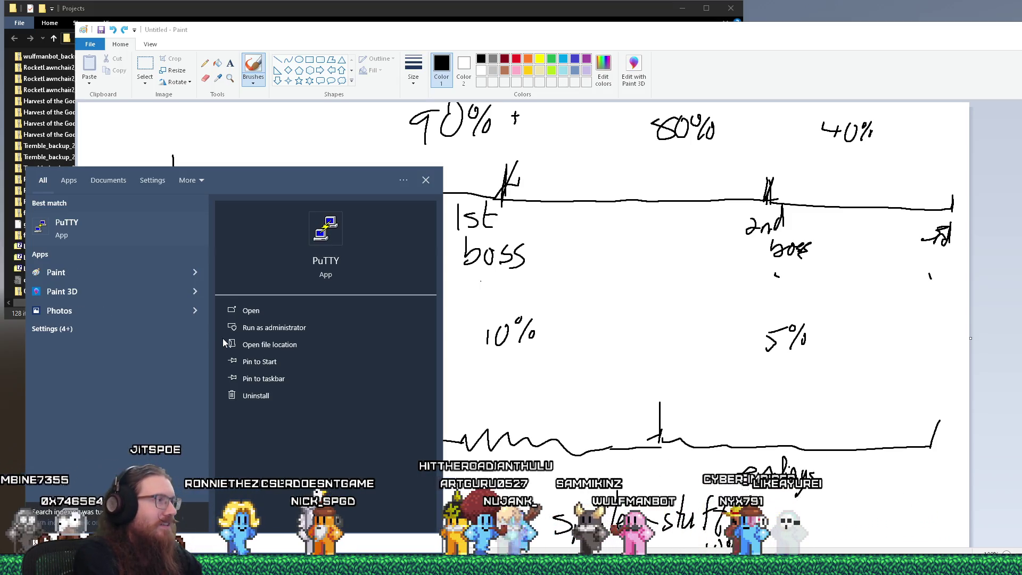
pyautogui.click(139, 243)
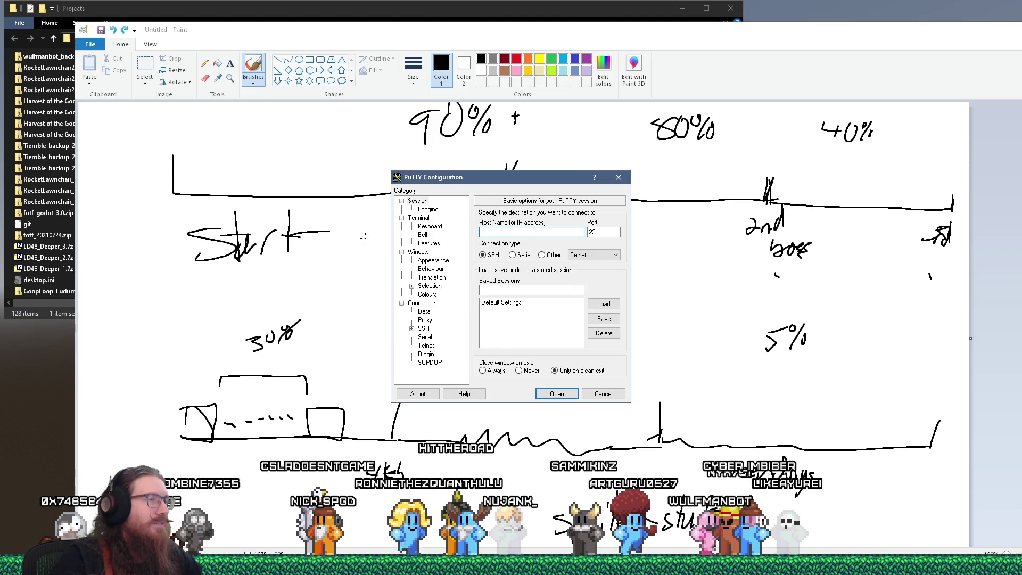
# Step: Close the PuTTY Configuration dialog and maximize the Paint window
pyautogui.click(618, 177)
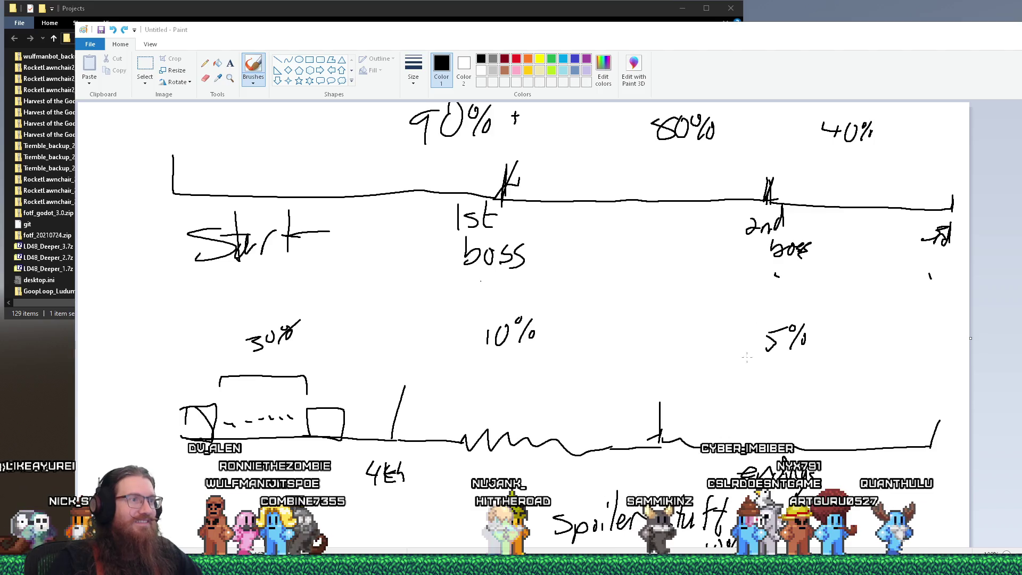
pyautogui.doubleClick(562, 29)
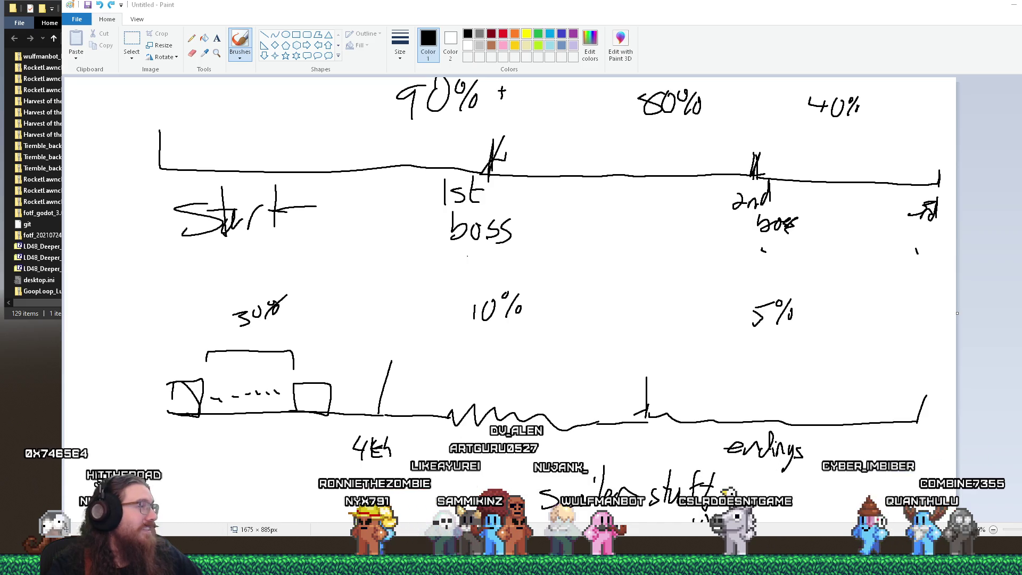
# Step: Bring the Projects folder window to the front
pyautogui.hotkey('alt', 'Tab')
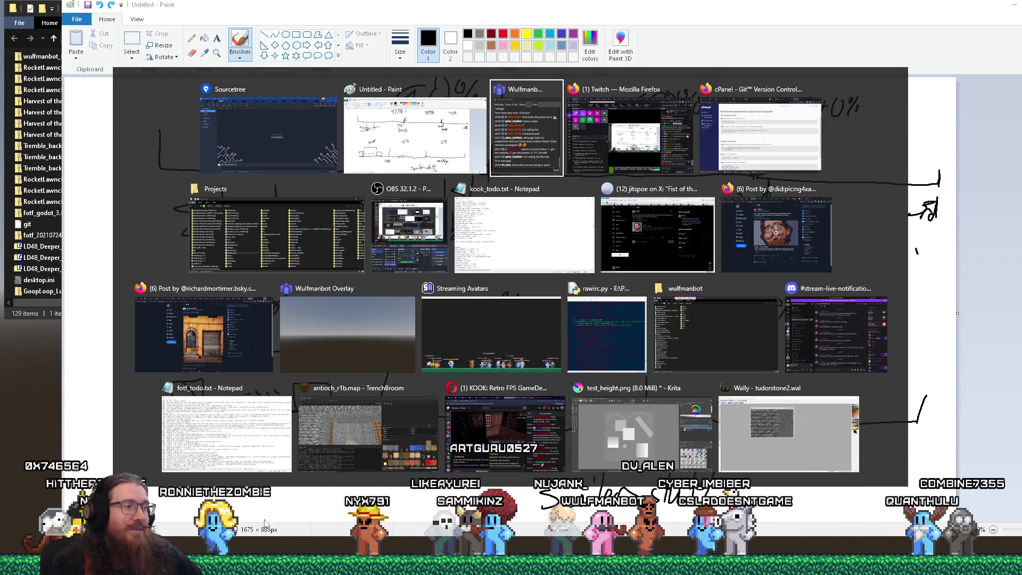
pyautogui.press('Escape')
pyautogui.moveTo(797, 512)
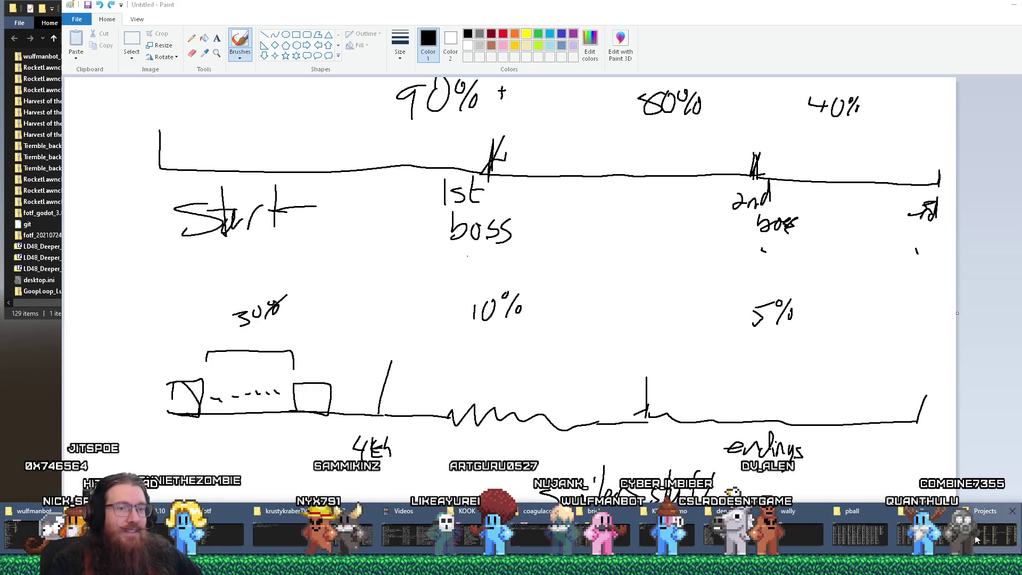
pyautogui.click(977, 540)
# Step: Rename jitexture_tool_ to jitexture_tool, accept the folder merge, and move Sourcetree over the folder view
pyautogui.press('F2')
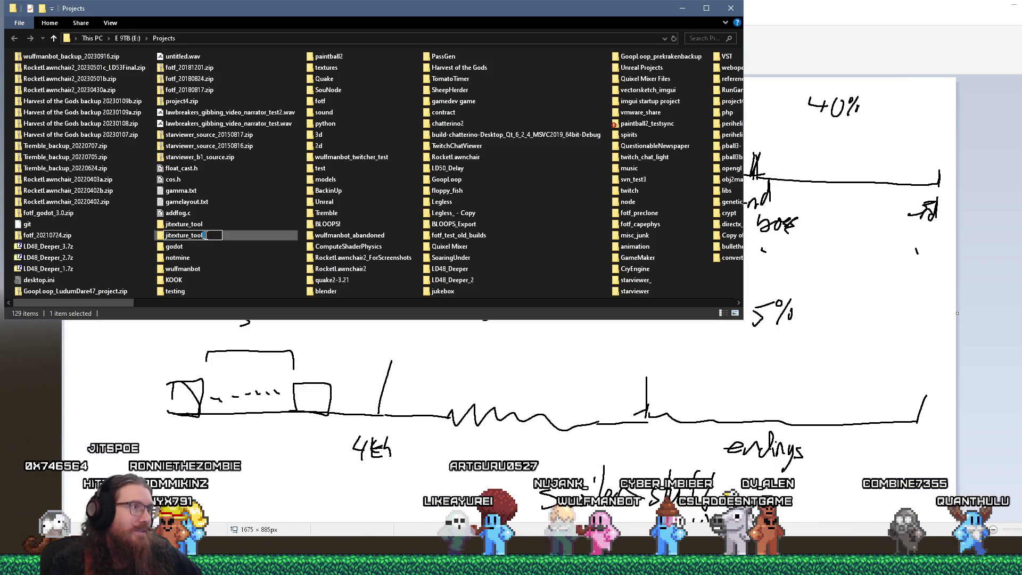
pyautogui.press('End')
pyautogui.press('BackSpace')
pyautogui.press('Return')
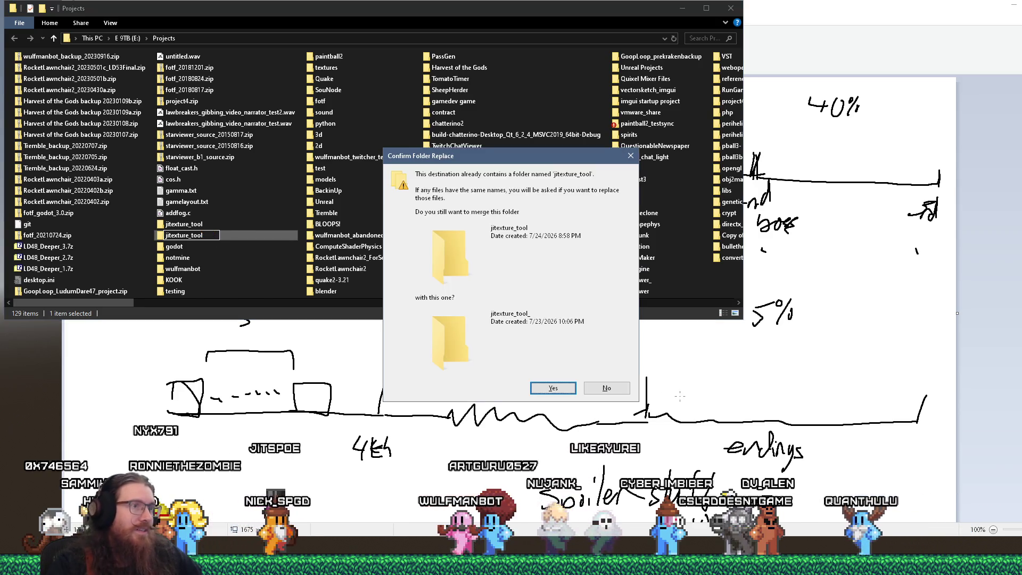
pyautogui.press('Return')
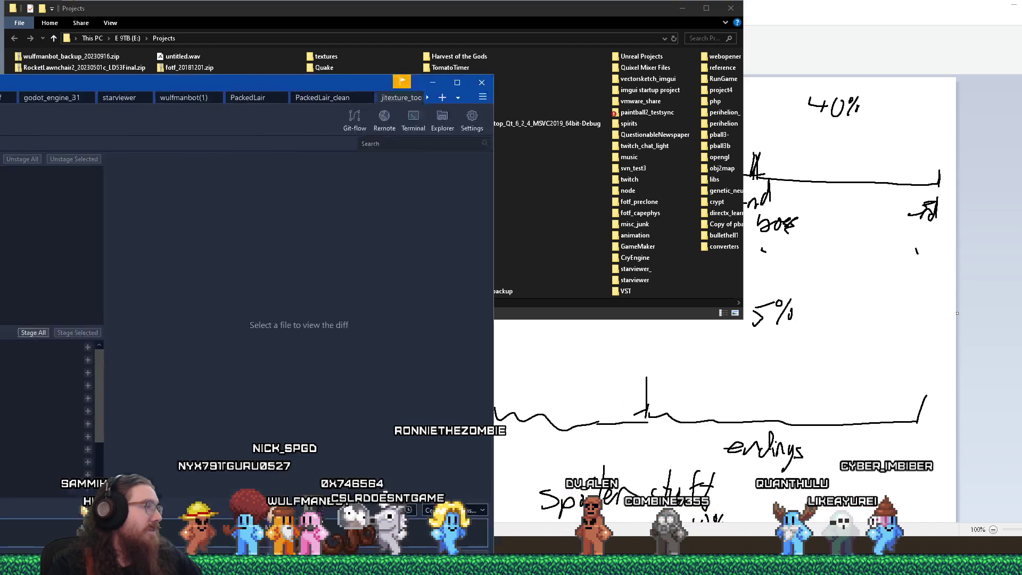
pyautogui.moveTo(0, 89); pyautogui.dragTo(388, 43)
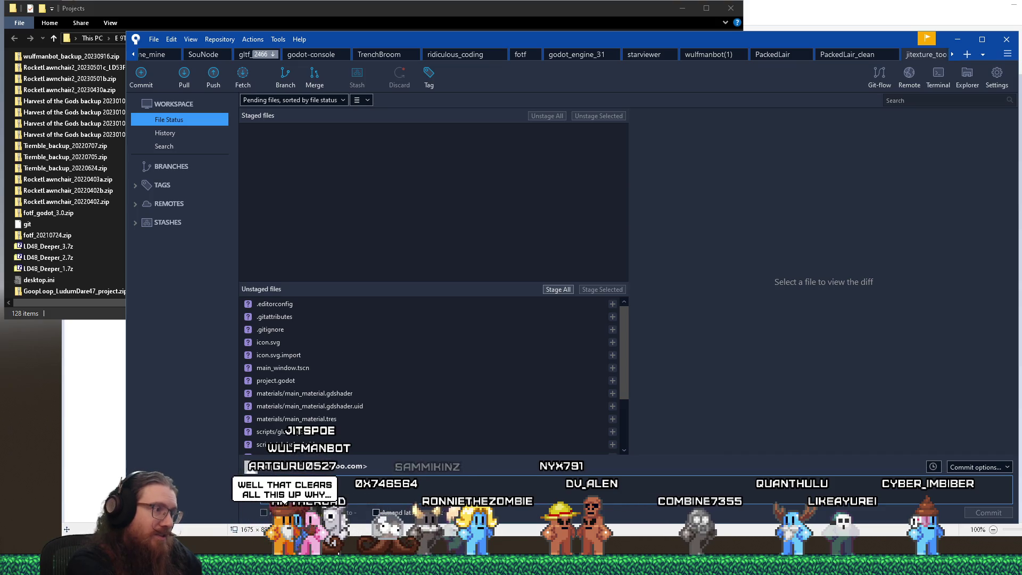
# Step: Type the commit message 'Beginnings of texture tool. Got normal maps generating from higher resolution models…'
pyautogui.write('Beginnings of texture tool. Got normal maps generating from higher')
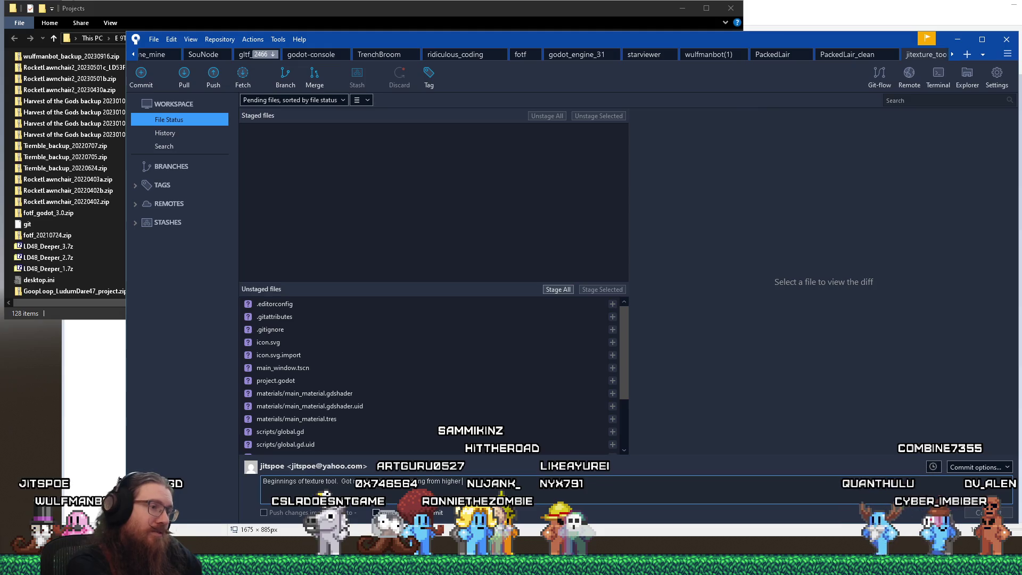
pyautogui.write('e')
pyautogui.write('solution models and ')
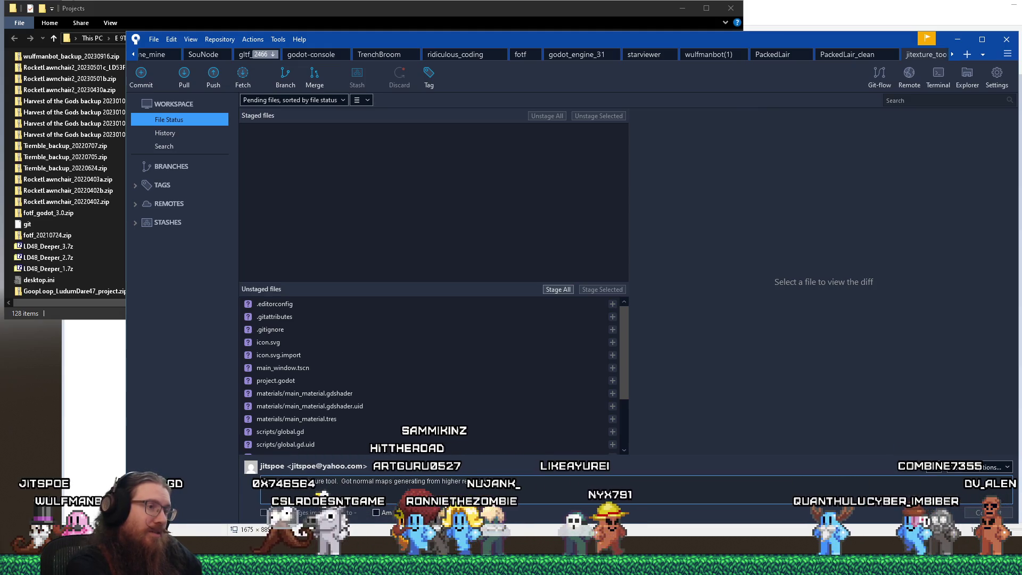
pyautogui.write("that's about it.")
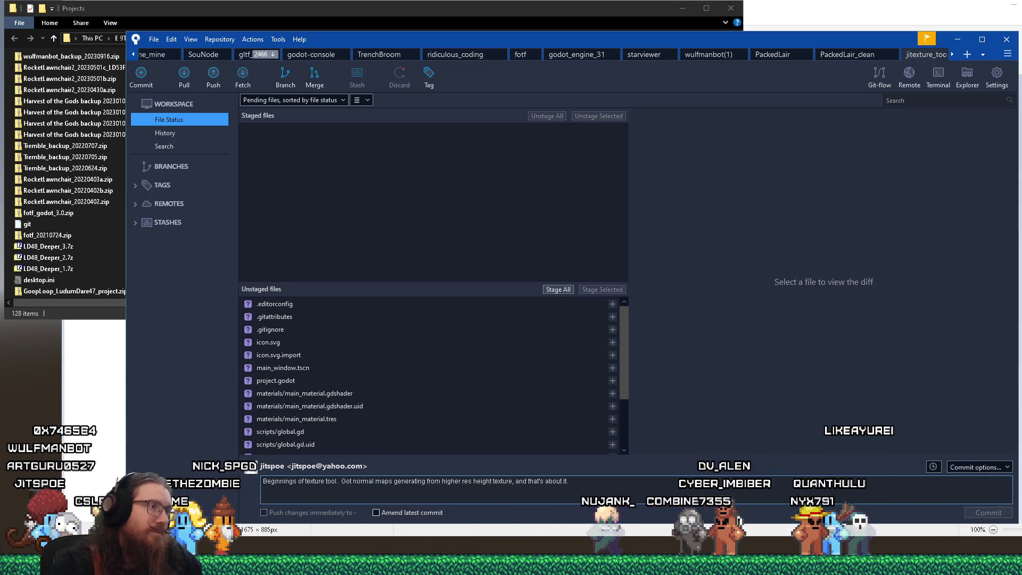
# Step: Preview .editorconfig, .gitattributes and .gitignore, then stage .gitignore
pyautogui.click(288, 308)
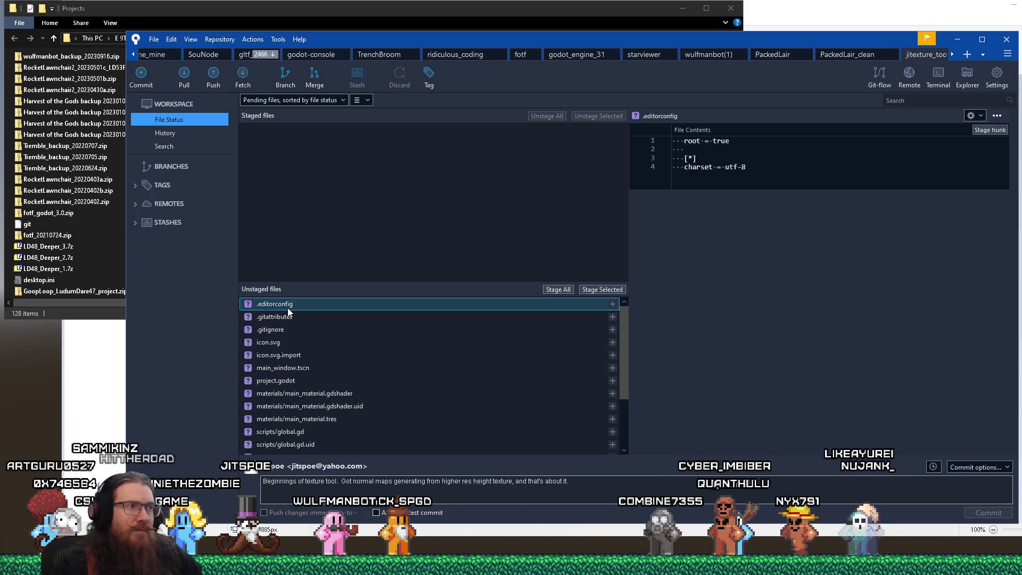
pyautogui.click(274, 318)
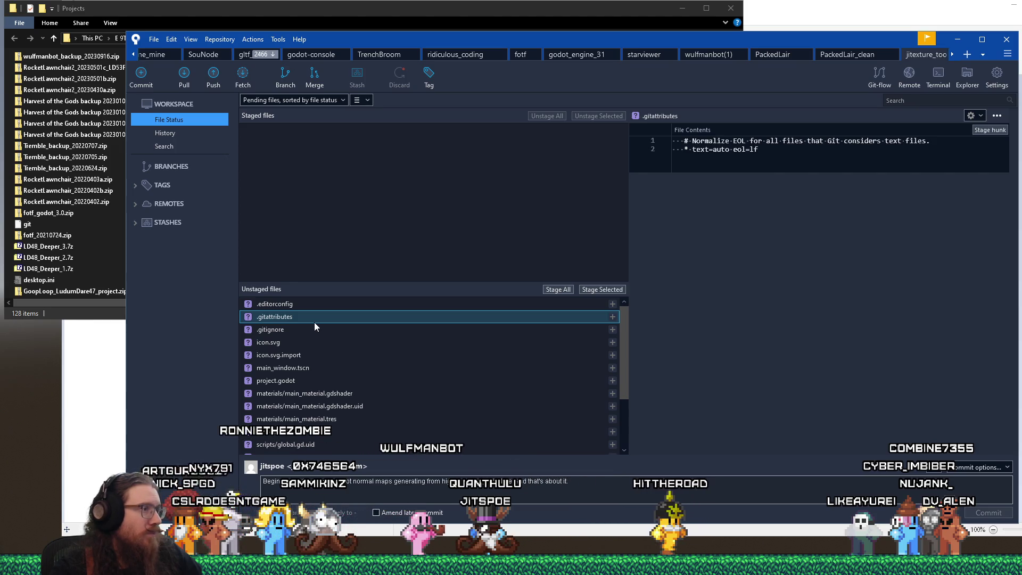
pyautogui.keyDown('shift'); pyautogui.click(305, 332); pyautogui.keyUp('shift')
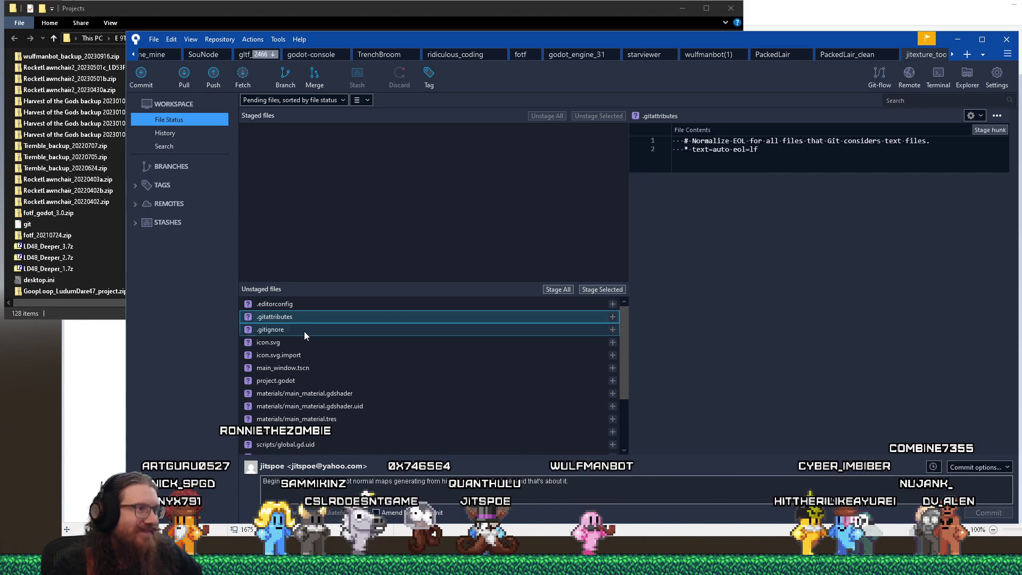
pyautogui.click(304, 331)
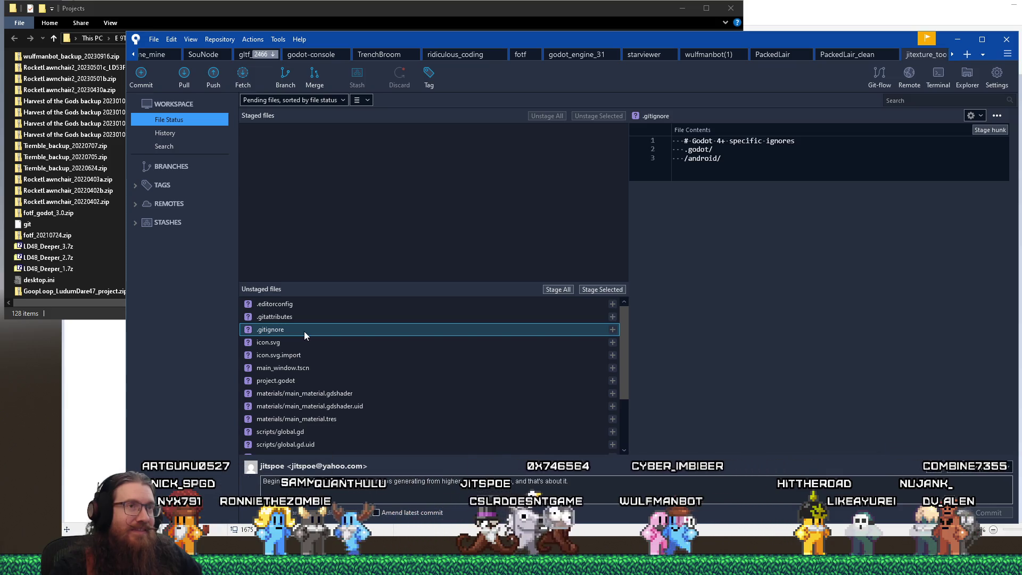
pyautogui.click(612, 289)
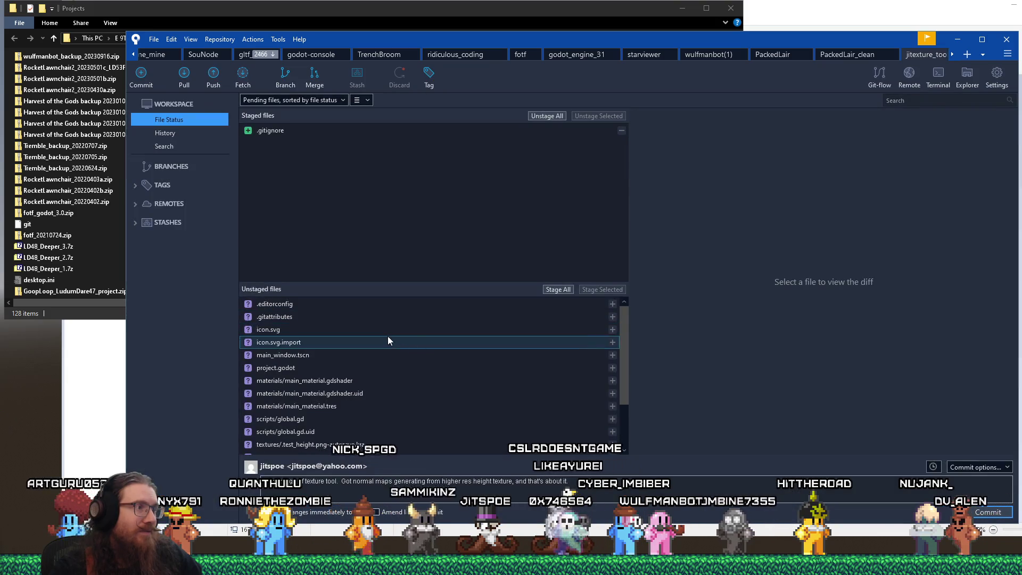
# Step: Stage icon.svg through main_material.tres, then global.gd and global.gd.uid
pyautogui.click(385, 330)
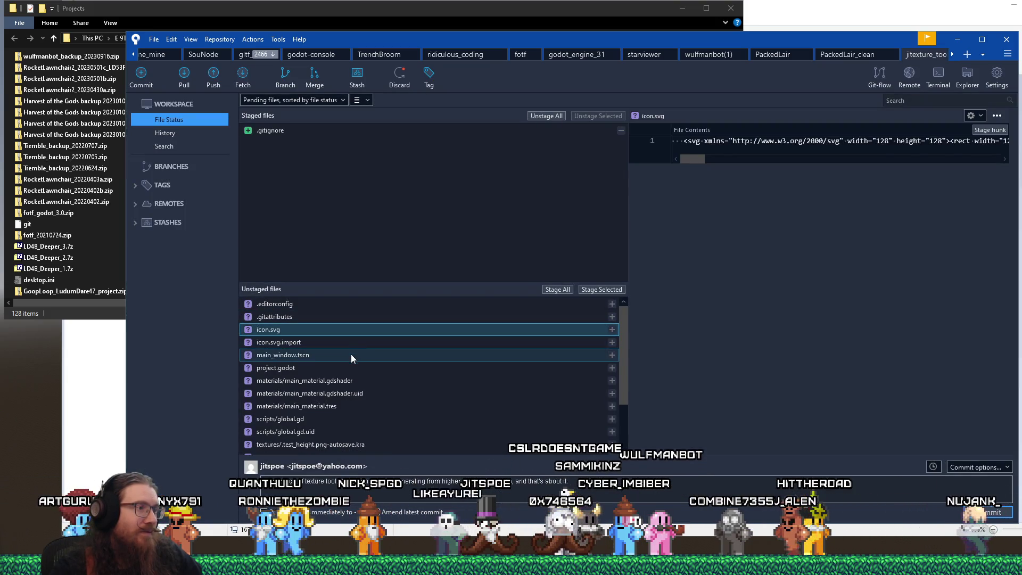
pyautogui.keyDown('shift'); pyautogui.click(347, 404); pyautogui.keyUp('shift')
pyautogui.click(593, 290)
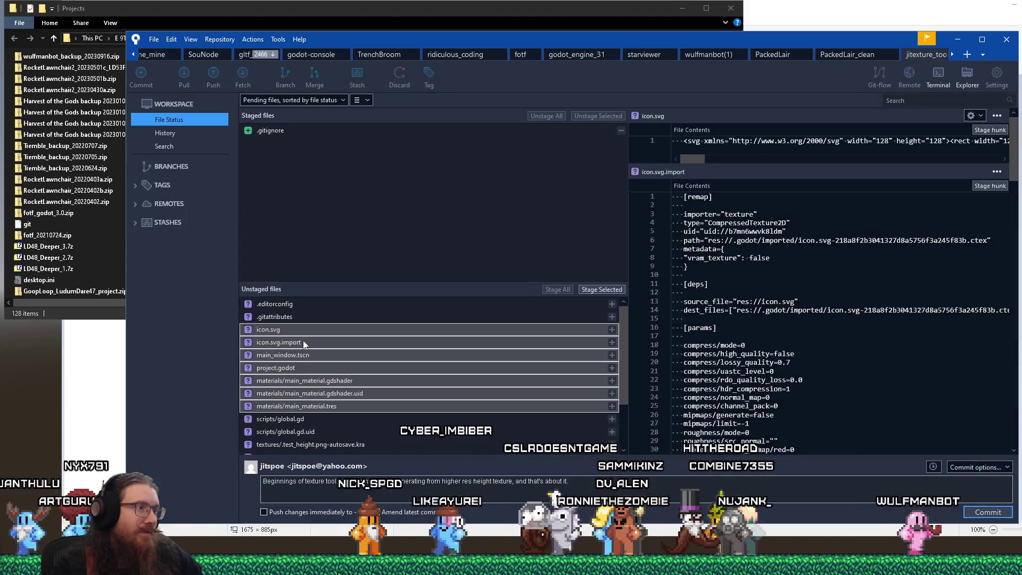
pyautogui.click(293, 330)
pyautogui.keyDown('shift'); pyautogui.click(292, 341); pyautogui.keyUp('shift')
pyautogui.click(601, 289)
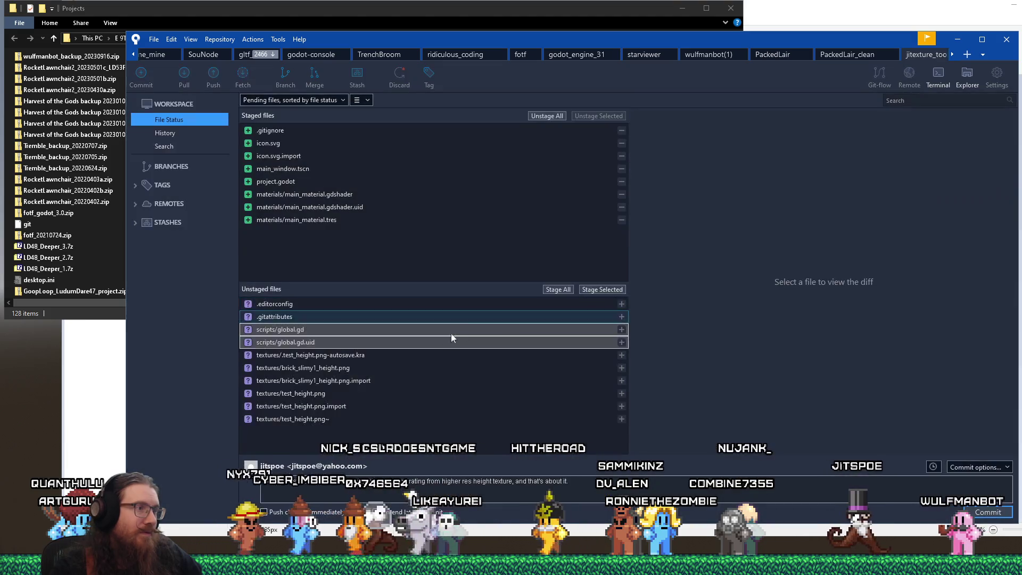
# Step: Ignore the Krita autosave, choosing to ignore all files with the .kra extension
pyautogui.rightClick(331, 331)
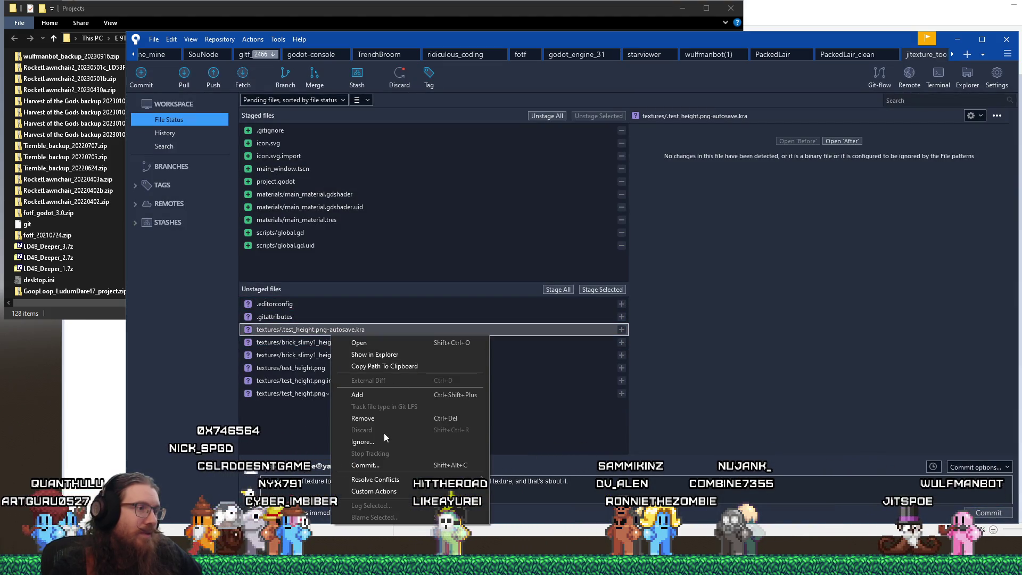
pyautogui.click(373, 441)
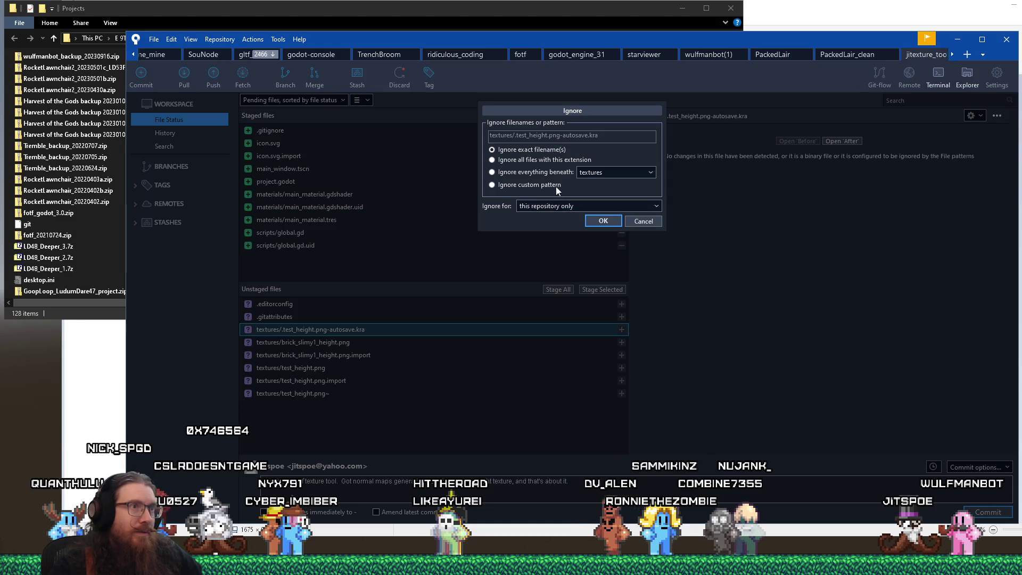
pyautogui.click(493, 161)
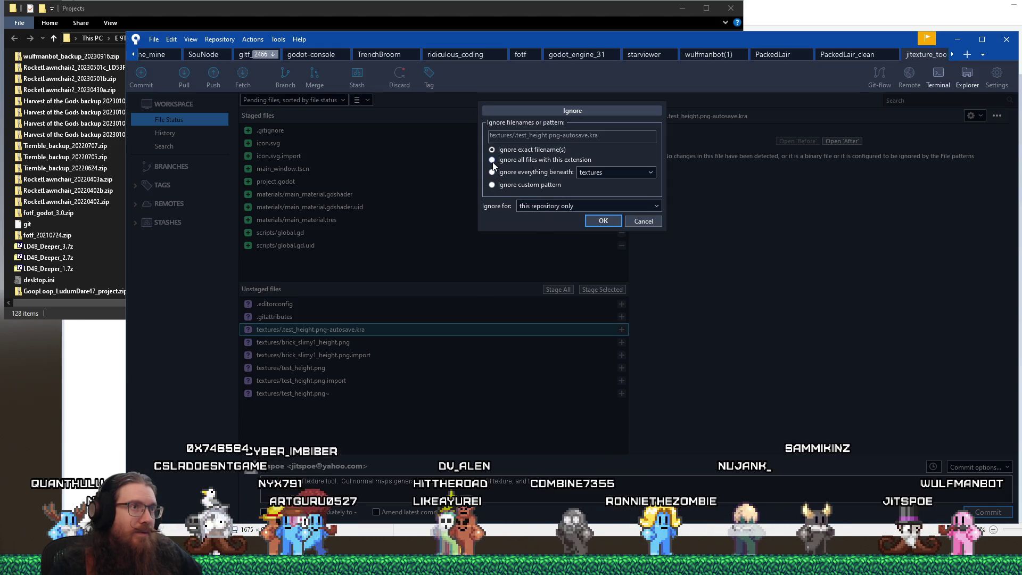
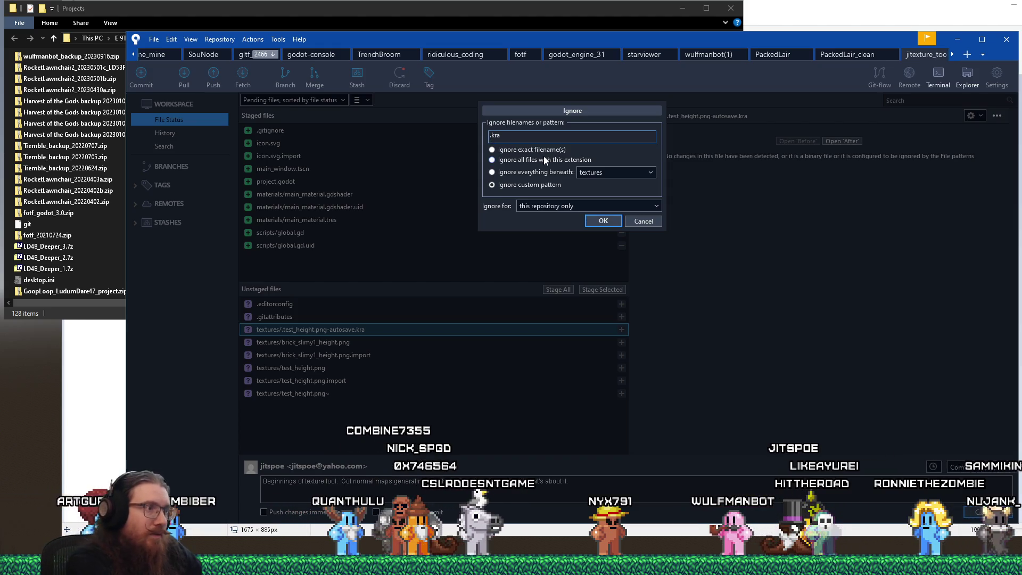
# Step: Ignore *-autosave.kra files, then stage .gitattributes, .editorconfig and the .gitignore change
pyautogui.write('*-a')
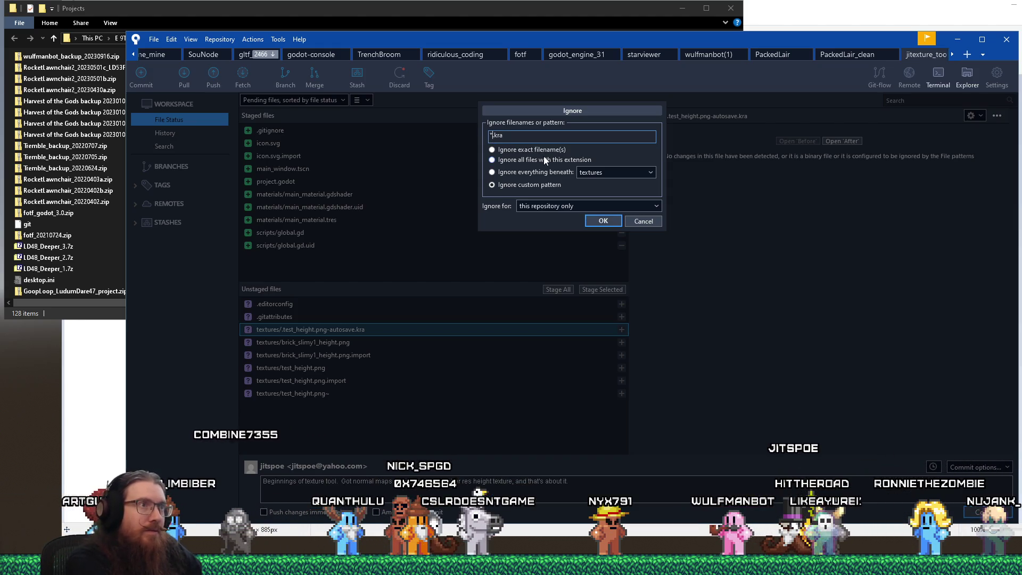
pyautogui.write('utosave')
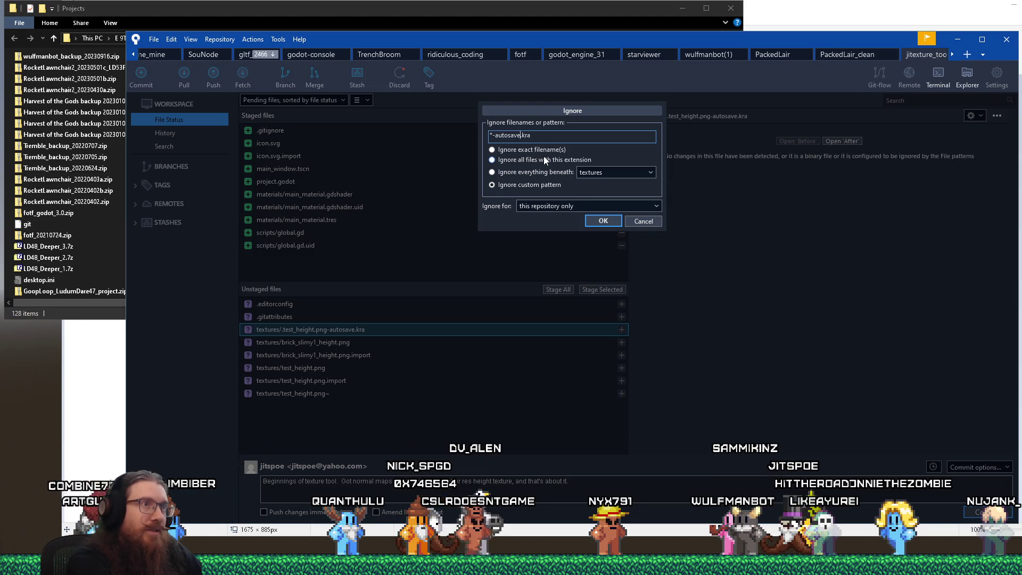
pyautogui.click(600, 221)
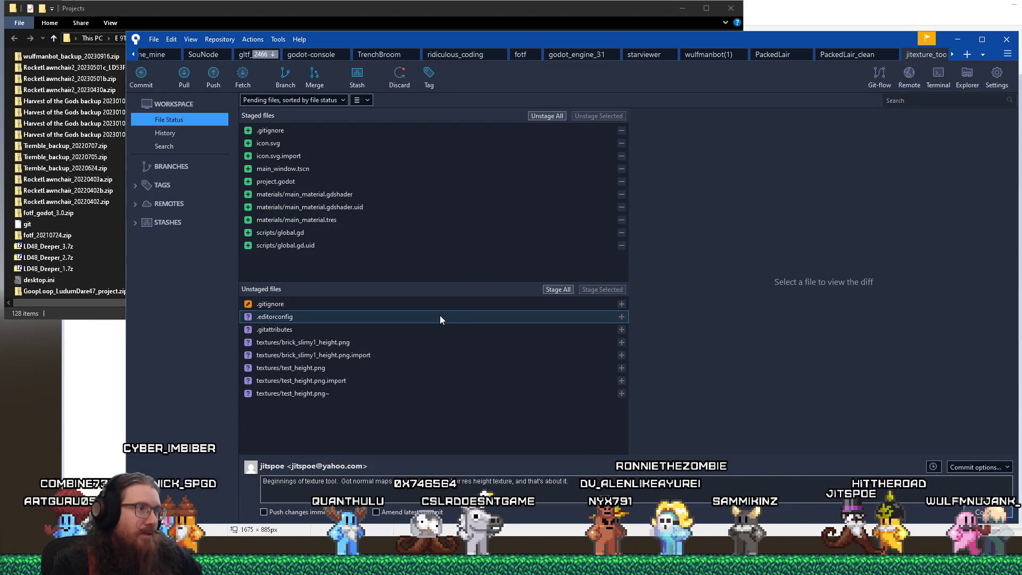
pyautogui.click(417, 335)
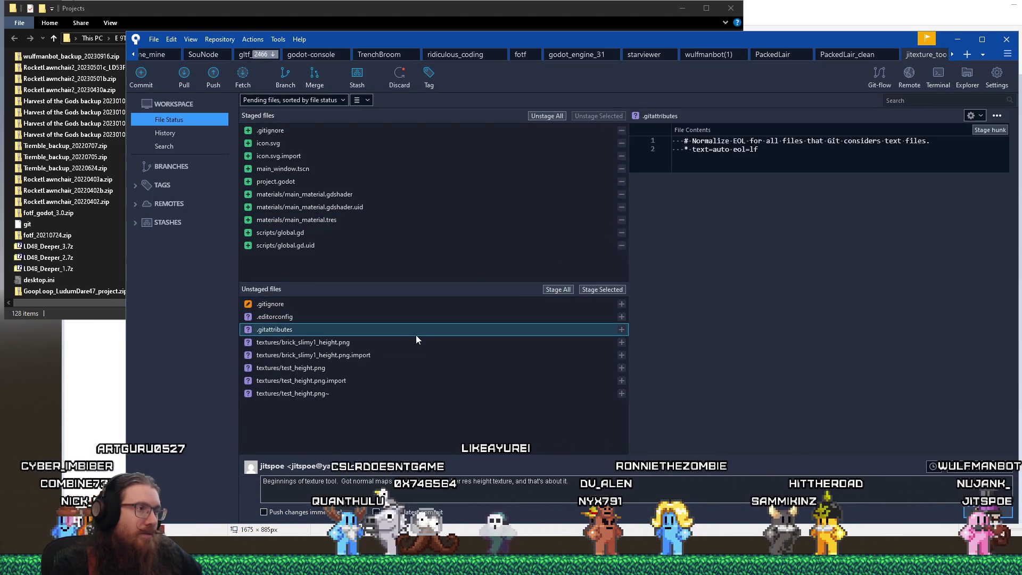
pyautogui.click(602, 289)
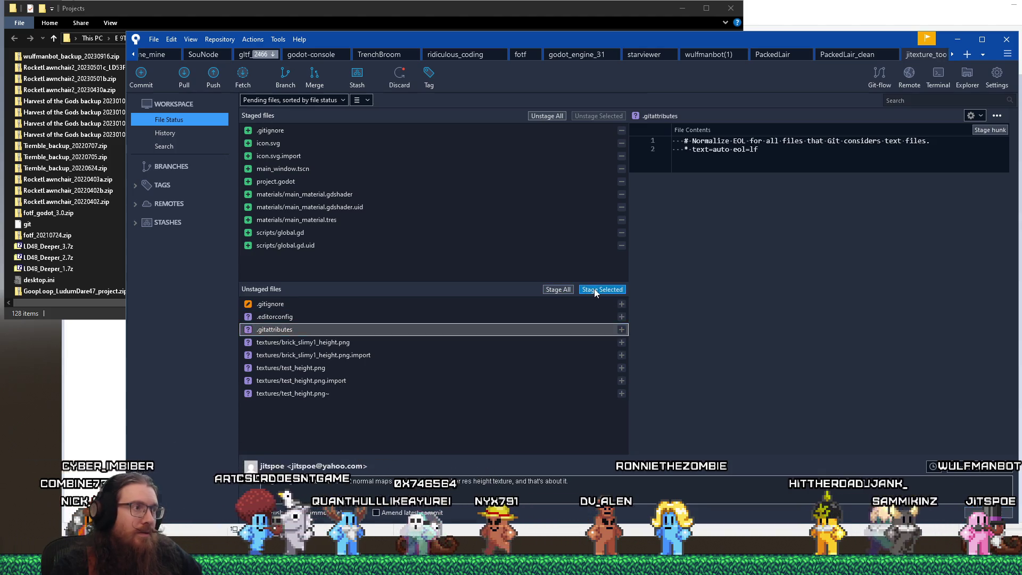
pyautogui.click(348, 317)
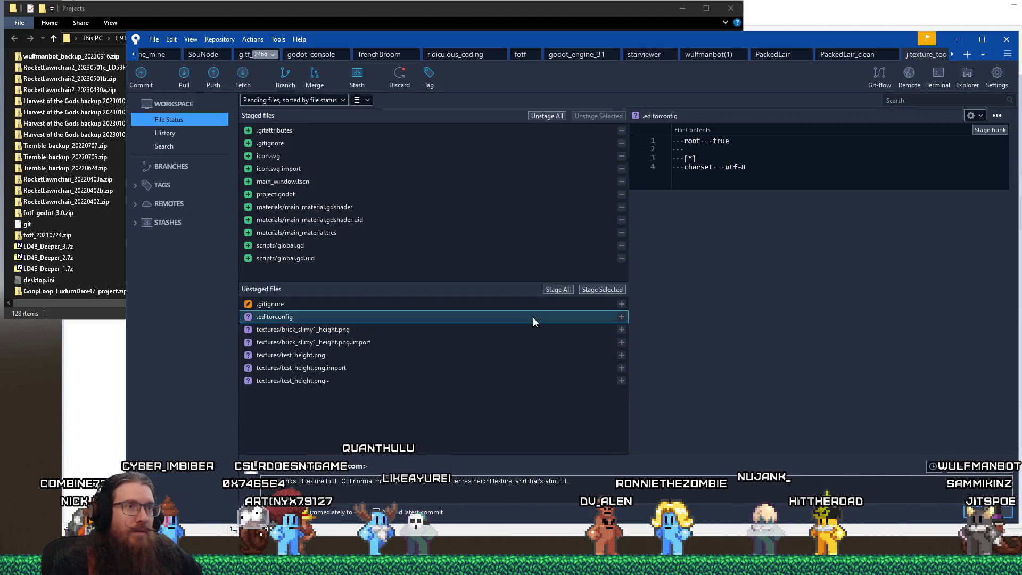
pyautogui.click(595, 290)
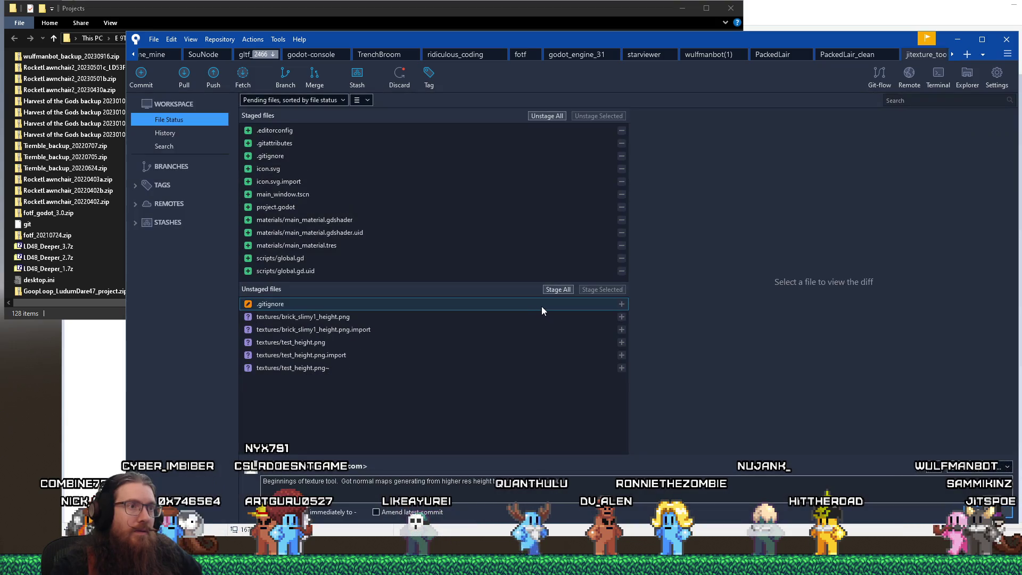
pyautogui.click(542, 304)
pyautogui.click(602, 289)
# Step: Discard brick_slimy1_height.png and its .import file
pyautogui.click(357, 309)
pyautogui.keyDown('shift'); pyautogui.click(366, 316); pyautogui.keyUp('shift')
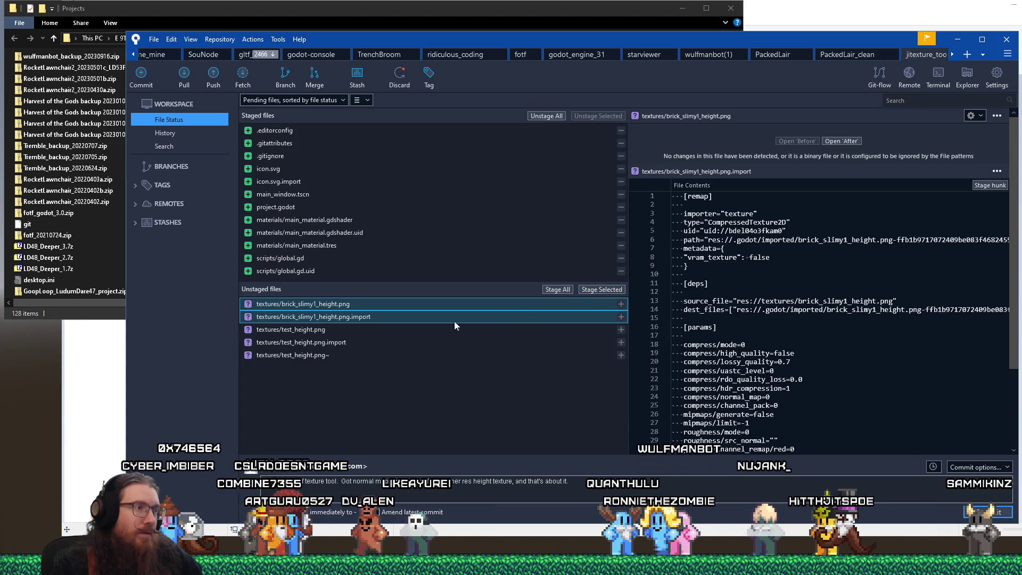
pyautogui.click(362, 317)
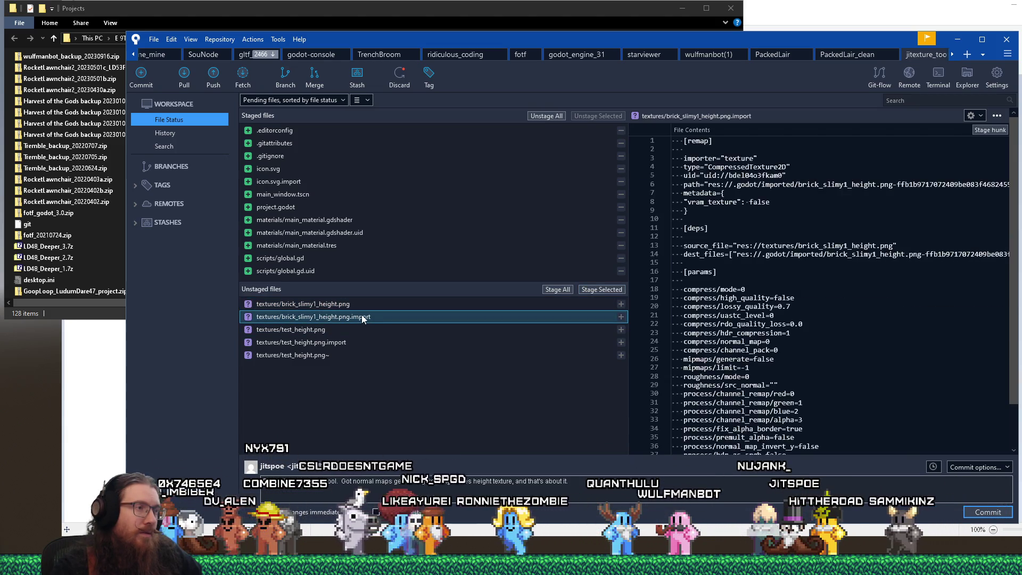
pyautogui.keyDown('shift'); pyautogui.click(362, 308); pyautogui.keyUp('shift')
pyautogui.rightClick(362, 309)
pyautogui.click(424, 408)
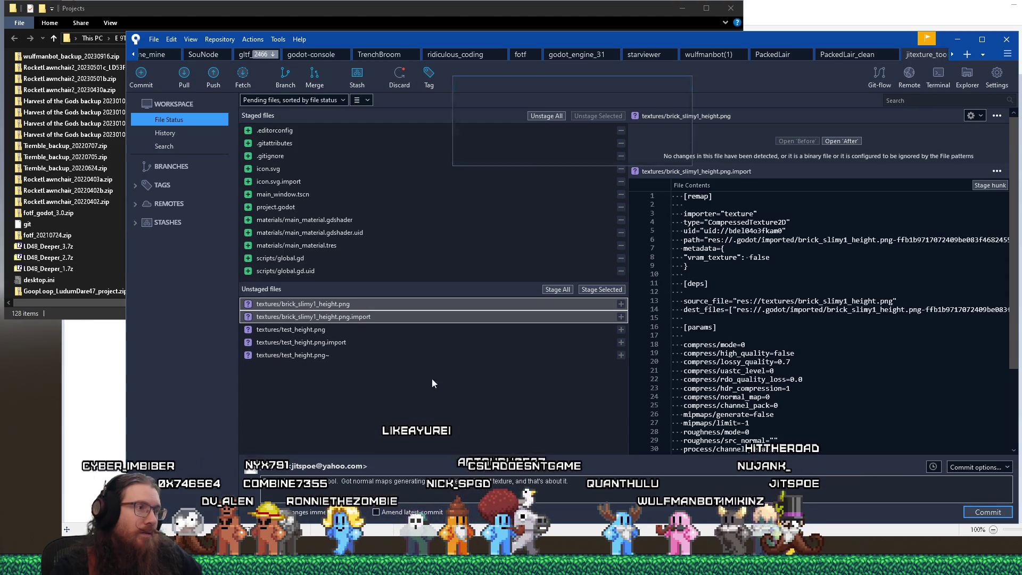
pyautogui.click(630, 156)
pyautogui.click(327, 305)
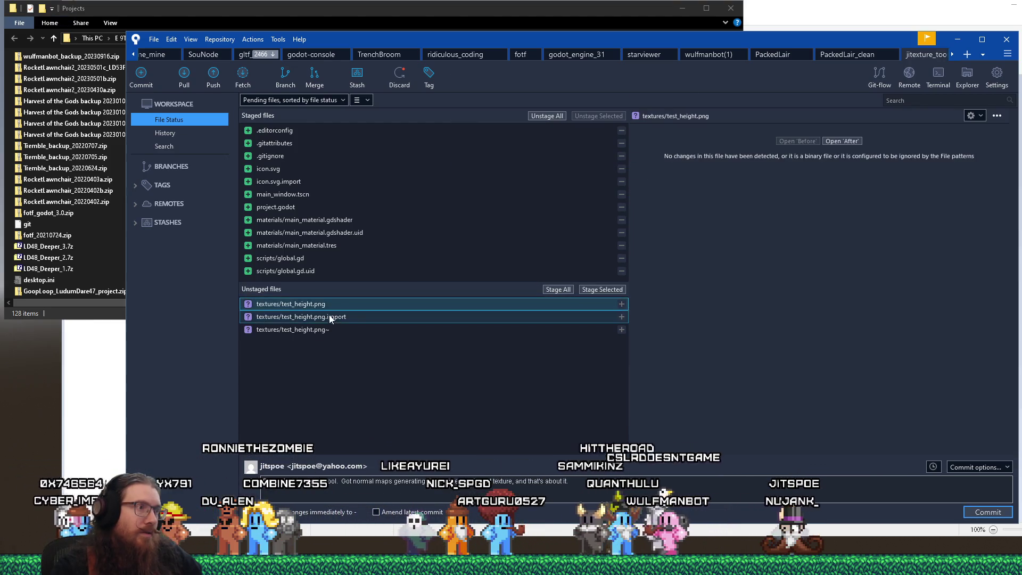
# Step: Ignore the test_height.png~ backup by exact filename and stage the updated .gitignore
pyautogui.rightClick(340, 330)
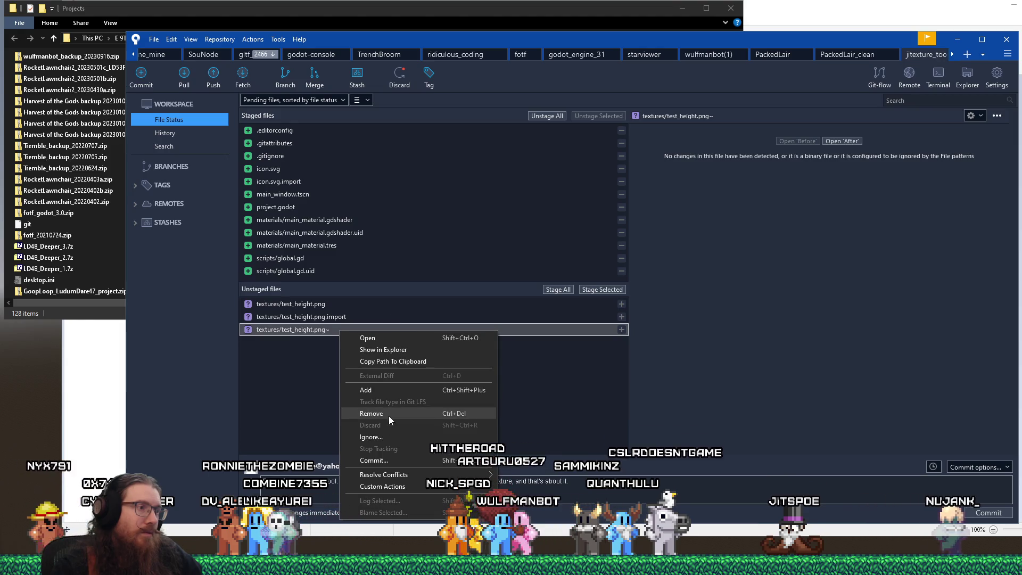
pyautogui.click(382, 438)
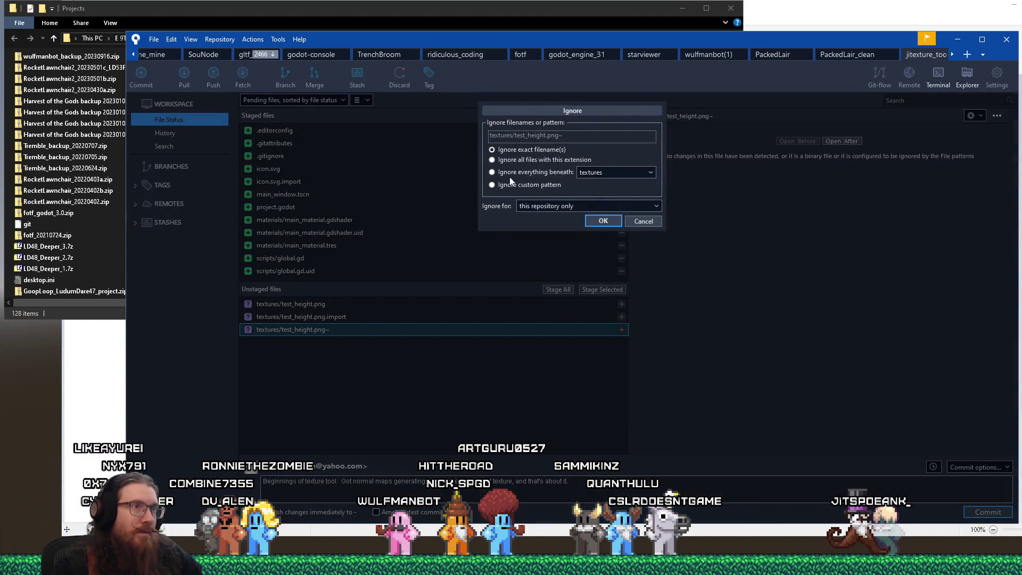
pyautogui.click(603, 221)
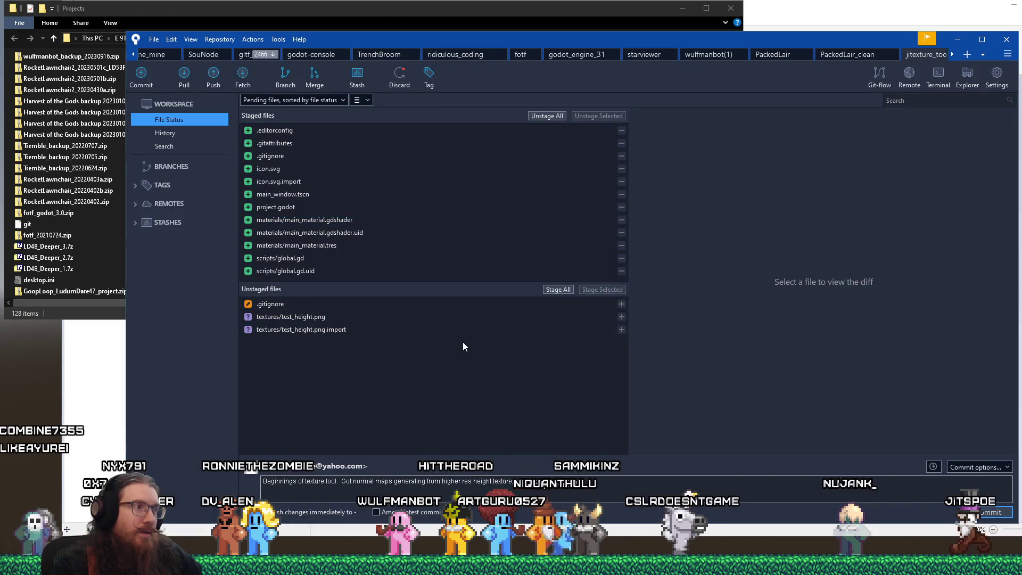
pyautogui.click(281, 309)
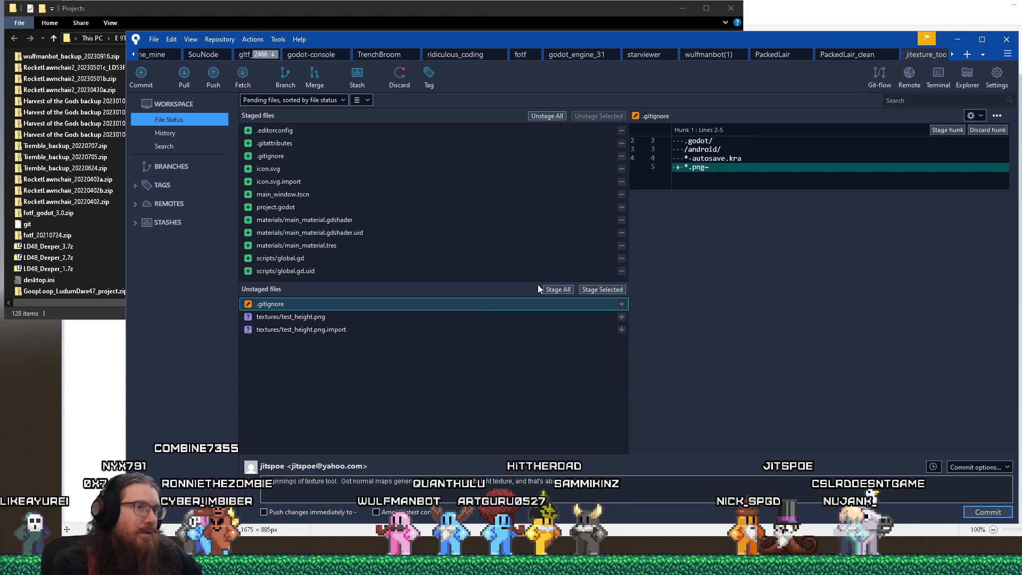
pyautogui.click(598, 292)
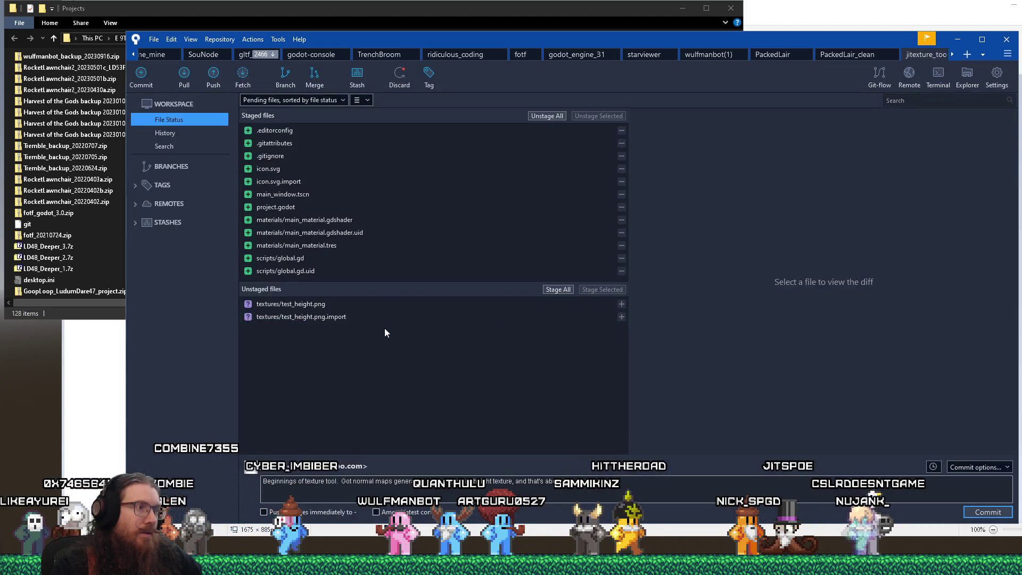
# Step: Stage test_height.png and test_height.png.import, then commit everything to master
pyautogui.click(353, 317)
pyautogui.click(353, 306)
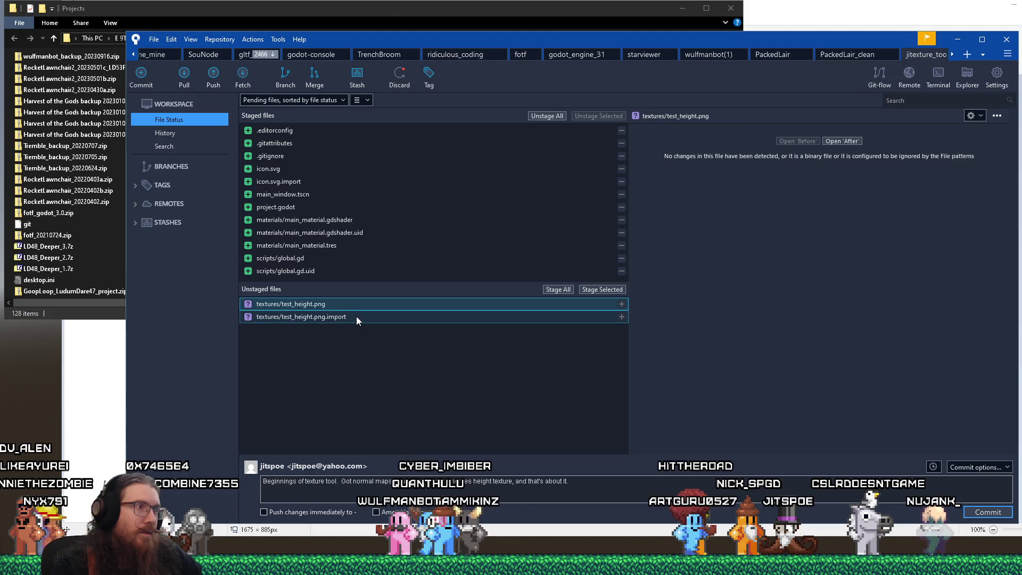
pyautogui.keyDown('shift'); pyautogui.click(356, 317); pyautogui.keyUp('shift')
pyautogui.click(602, 289)
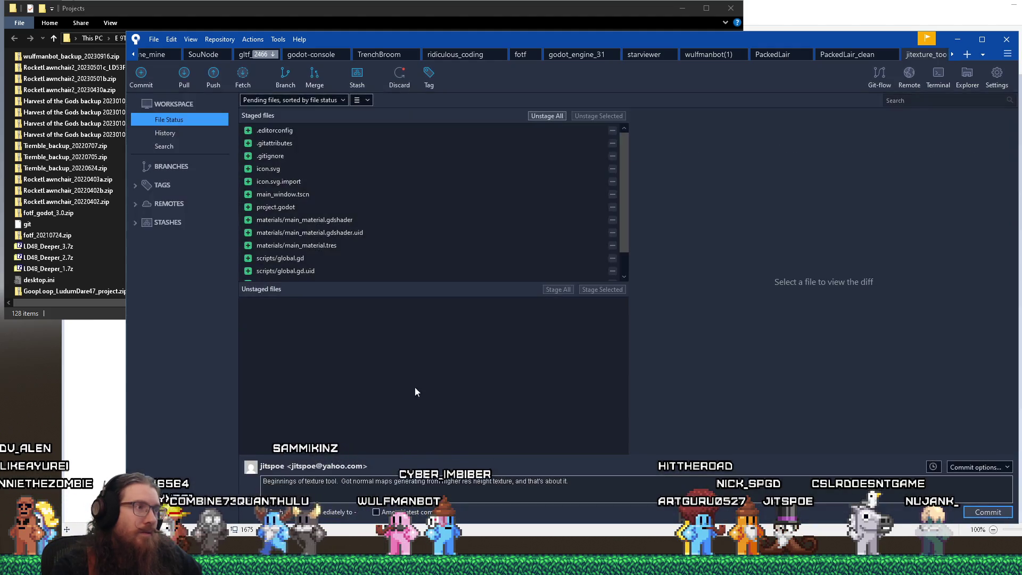
pyautogui.moveTo(631, 243); pyautogui.dragTo(635, 300)
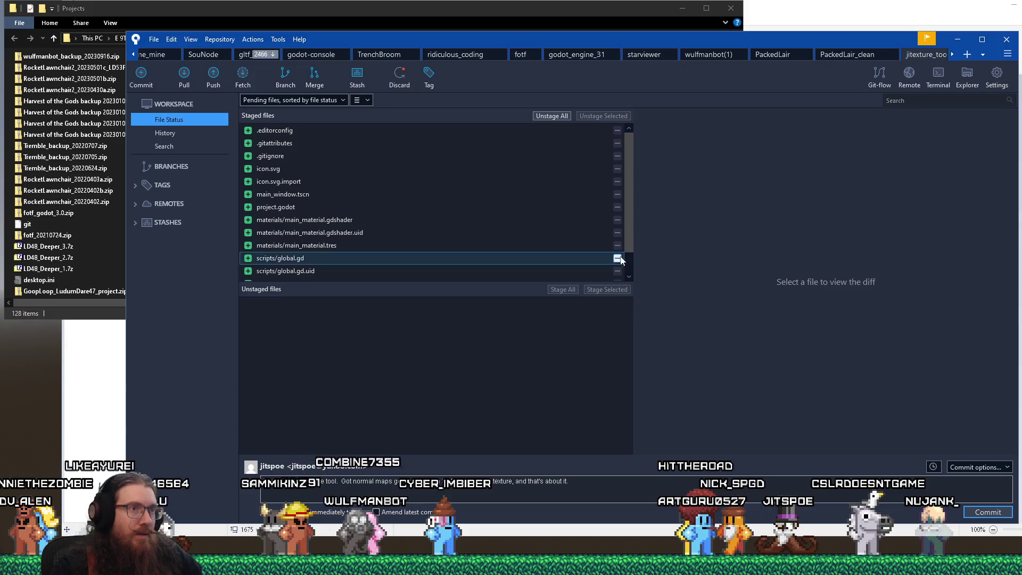
pyautogui.scroll(-2, 616, 258)
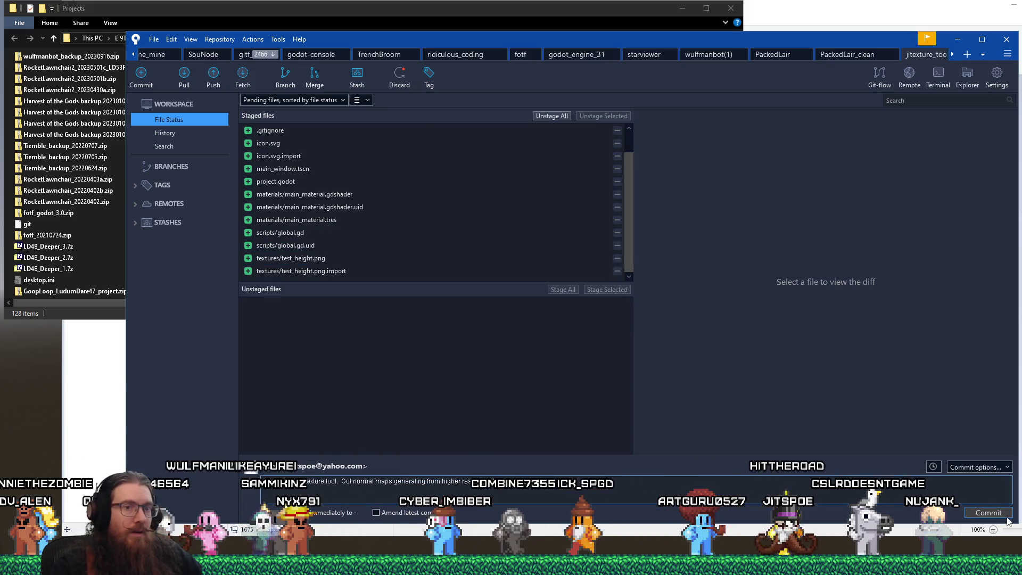
pyautogui.hotkey('ctrl', 'Return')
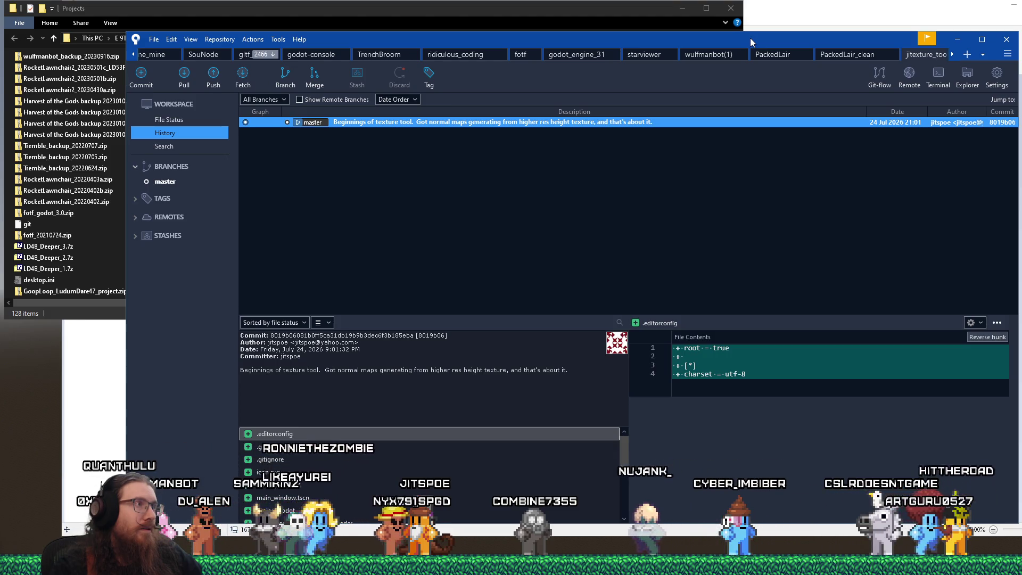
# Step: Push the master branch to origin, keeping the default Push dialog selections
pyautogui.click(218, 76)
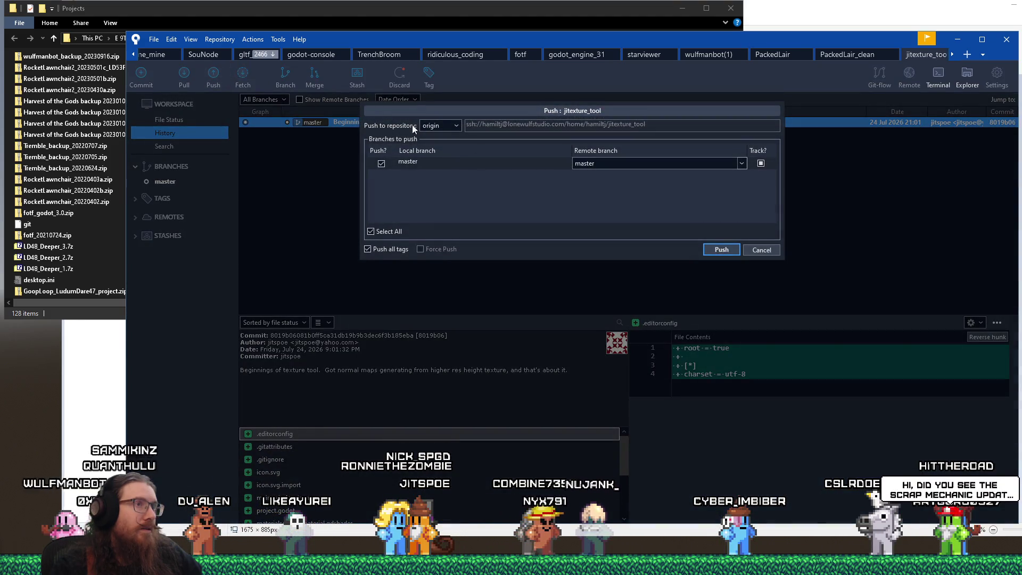
pyautogui.click(722, 250)
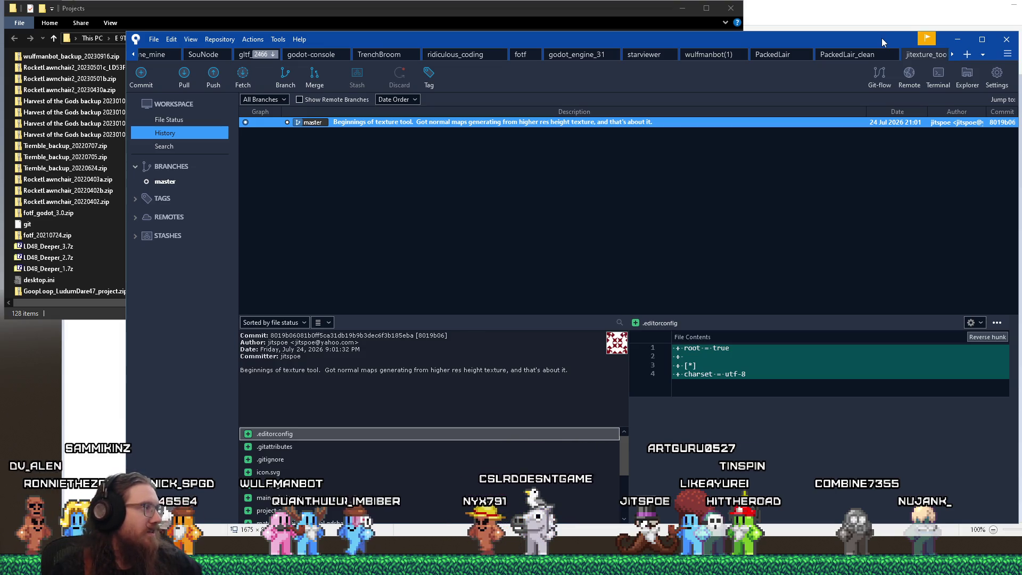
# Step: Drag SourceTree off-screen and bring the Projects folder window to the front
pyautogui.moveTo(882, 38); pyautogui.dragTo(0, 48)
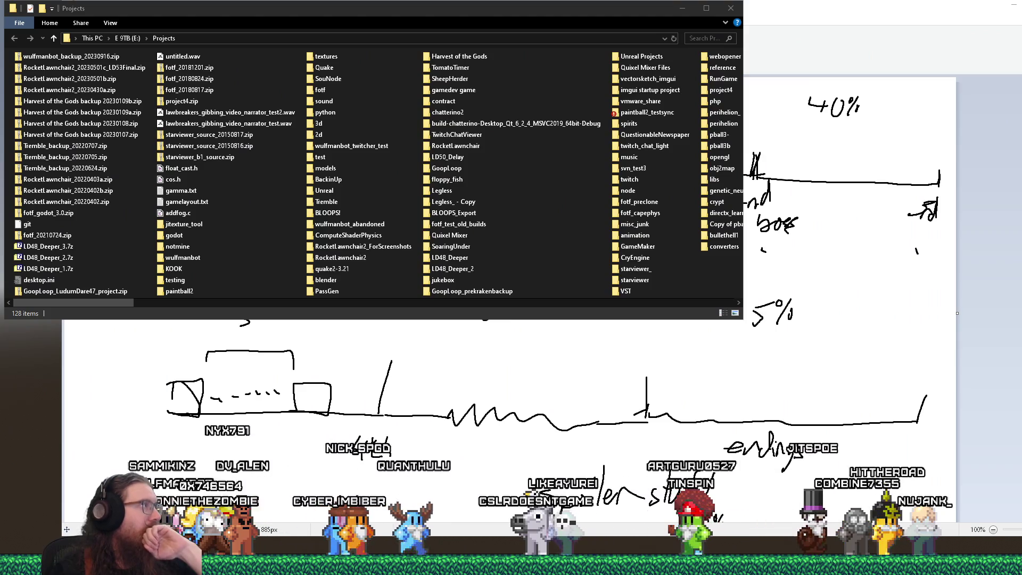
pyautogui.click(7, 48)
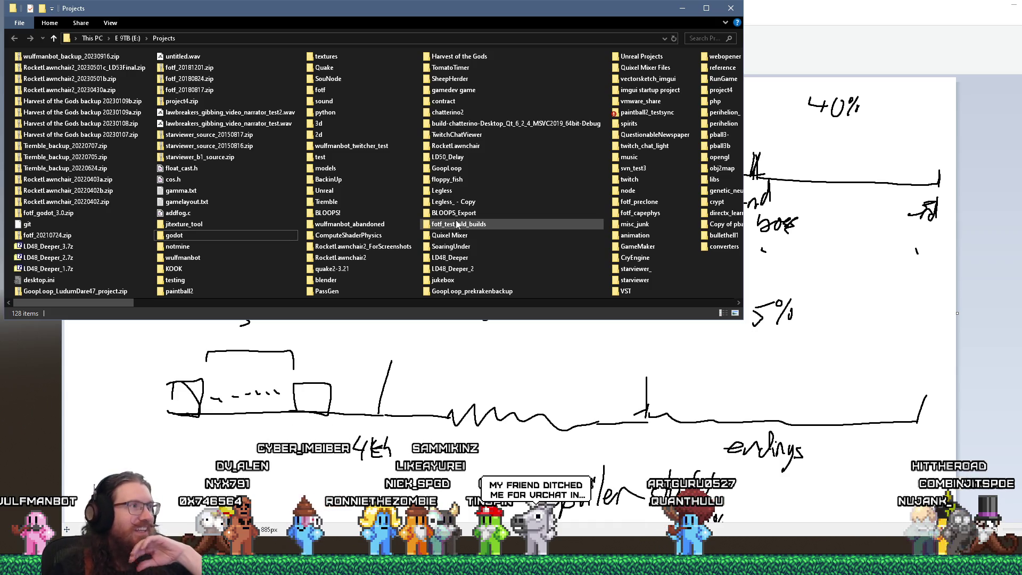
# Step: Close the Projects folder window and the untitled Paint drawing without saving
pyautogui.click(732, 9)
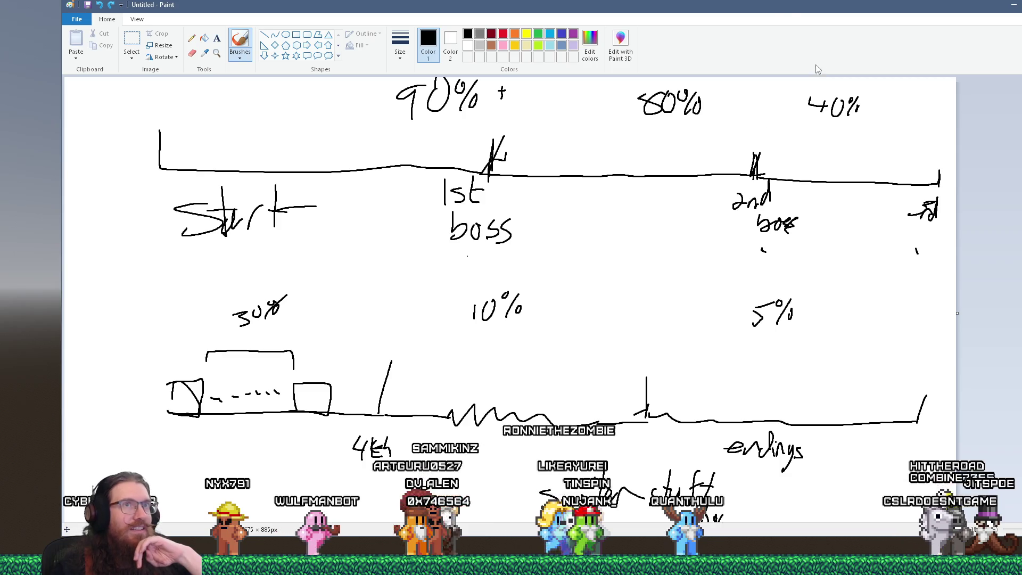
pyautogui.moveTo(797, 3)
pyautogui.mouseDown()
pyautogui.moveTo(769, 40)
pyautogui.moveTo(767, 21)
pyautogui.moveTo(663, 73)
pyautogui.mouseUp()
pyautogui.hotkey('alt', 'F4')
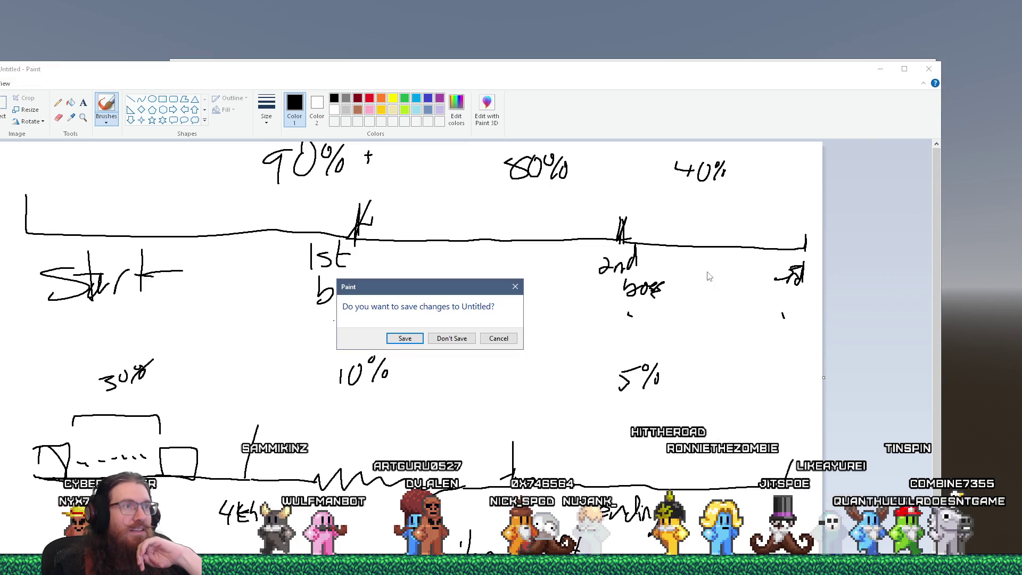
pyautogui.click(454, 337)
pyautogui.scroll(2, 594, 334)
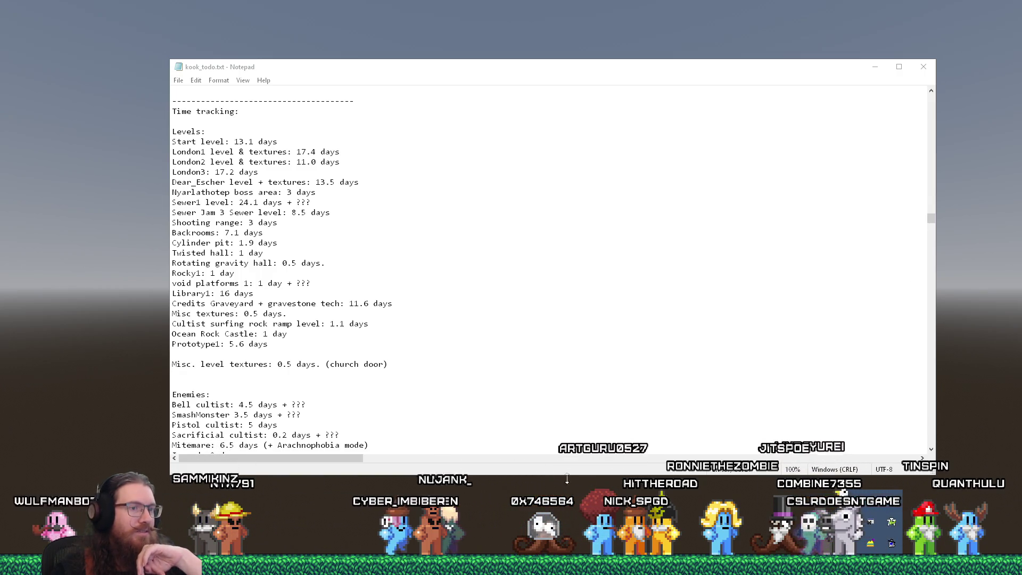
# Step: Focus kook_todo.txt in Notepad and bring up the Alt+Tab window switcher
pyautogui.click(719, 338)
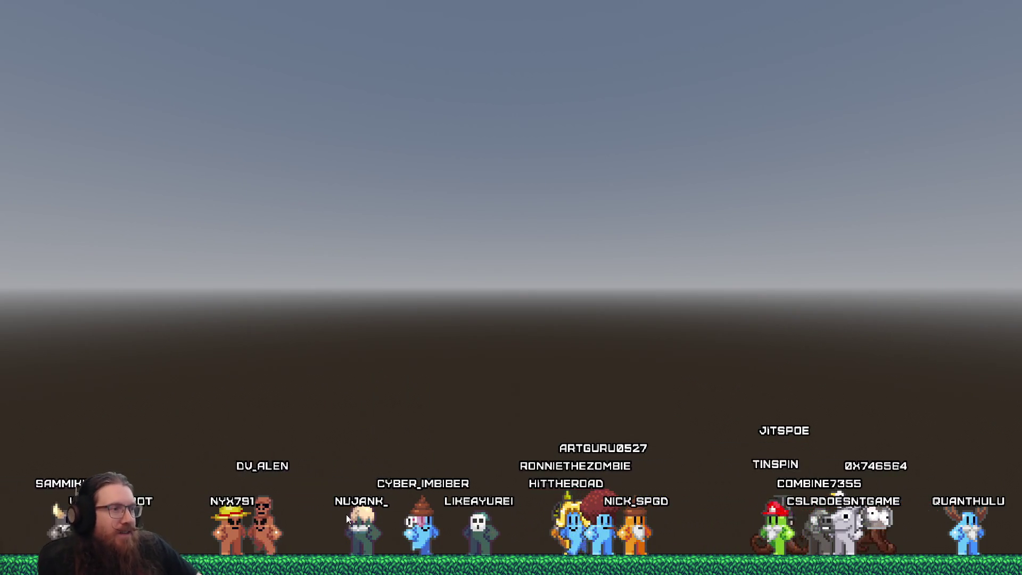
pyautogui.hotkey('alt', 'Tab')
# Step: Bring fotf_todo.txt to the front and select the whole Feedback(2) key-ghosting line
pyautogui.hotkey('alt', 'shift', 'Tab')
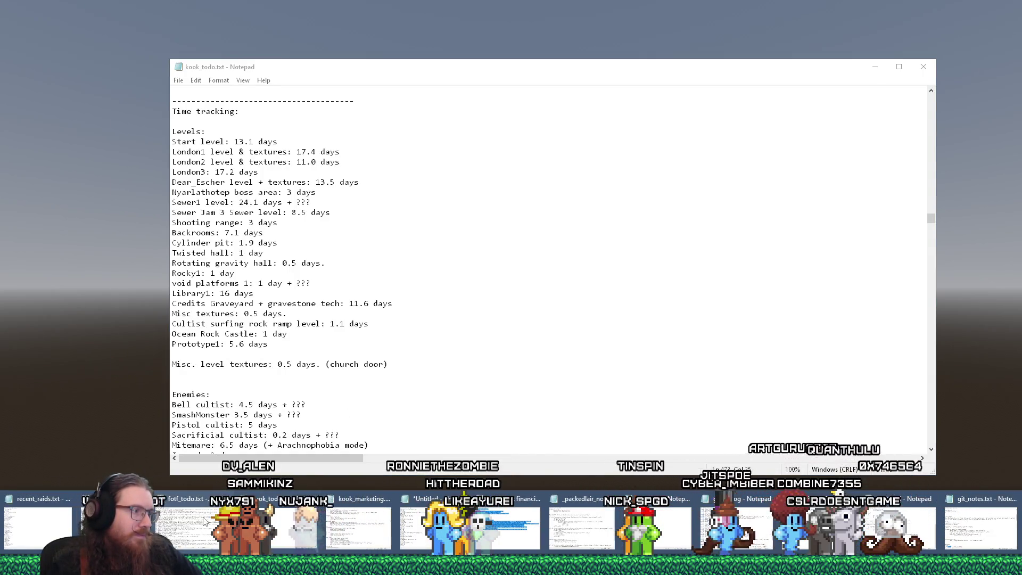
pyautogui.click(187, 527)
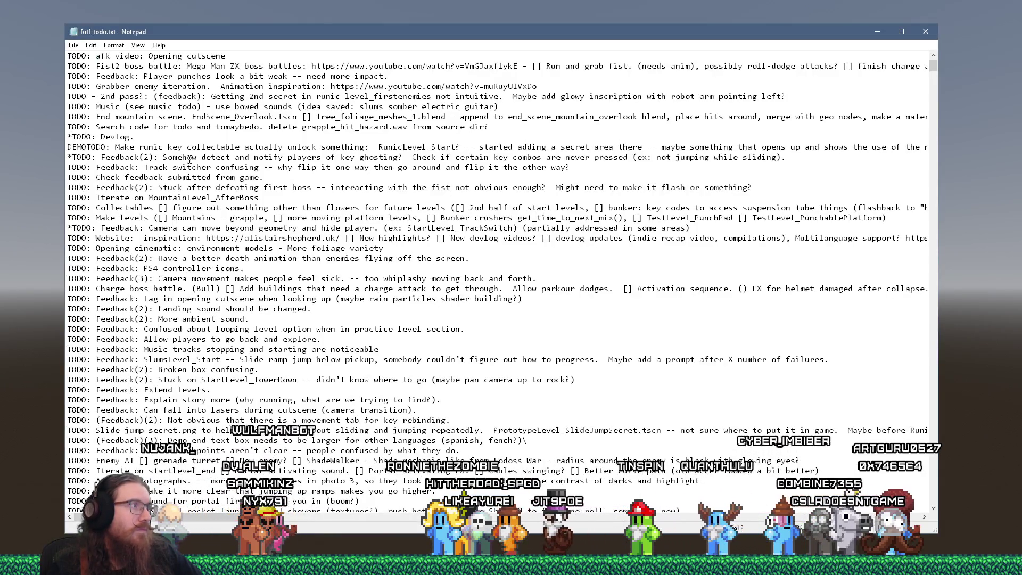
pyautogui.click(144, 138)
pyautogui.click(178, 157)
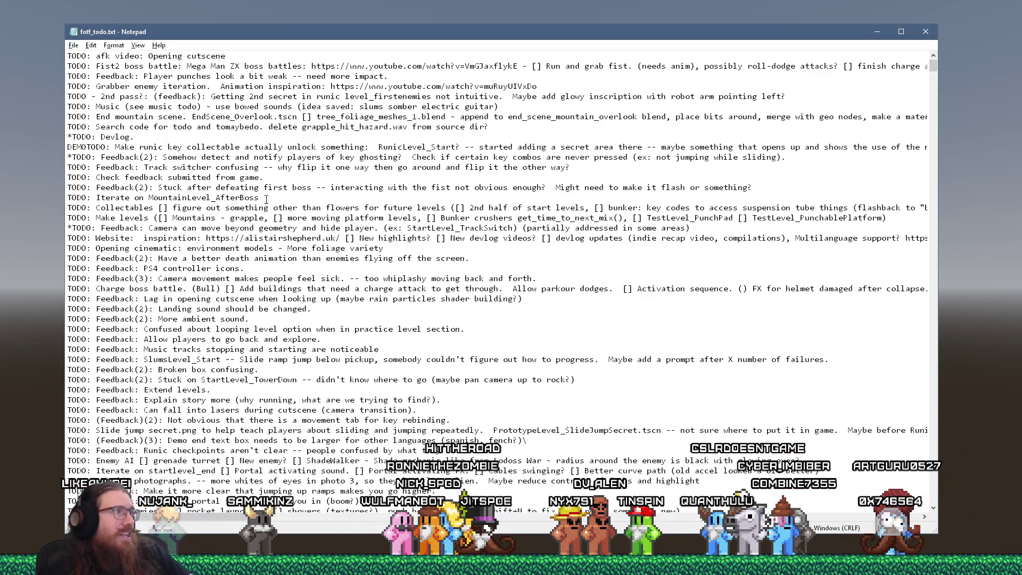
pyautogui.click(68, 156)
pyautogui.hotkey('shift', 'End')
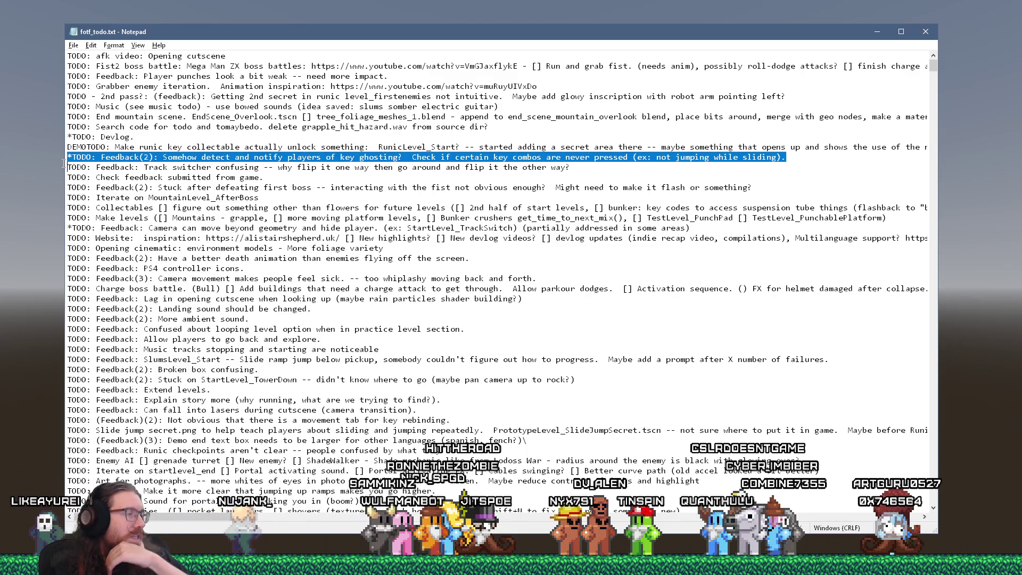
pyautogui.hotkey('shift', 'Right')
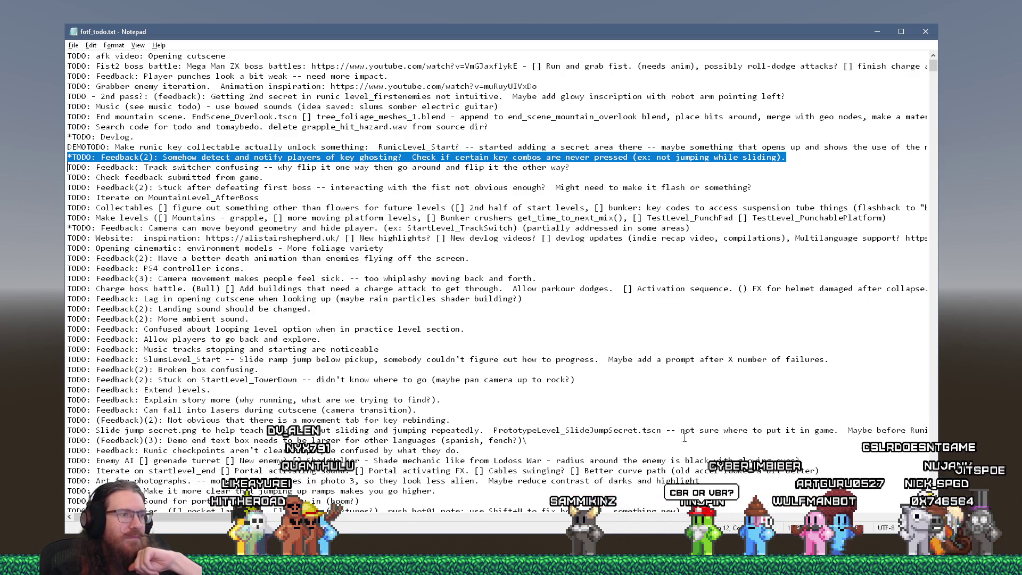
pyautogui.moveTo(106, 566)
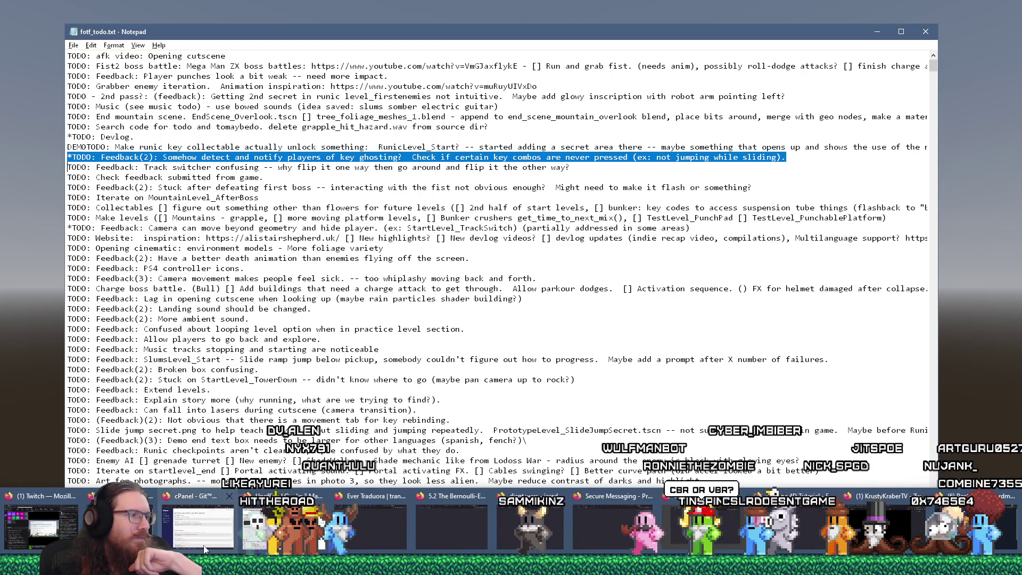
# Step: Dismiss the Firefox previews and open the E:\projects\fotf folder from a Run prompt
pyautogui.click(106, 565)
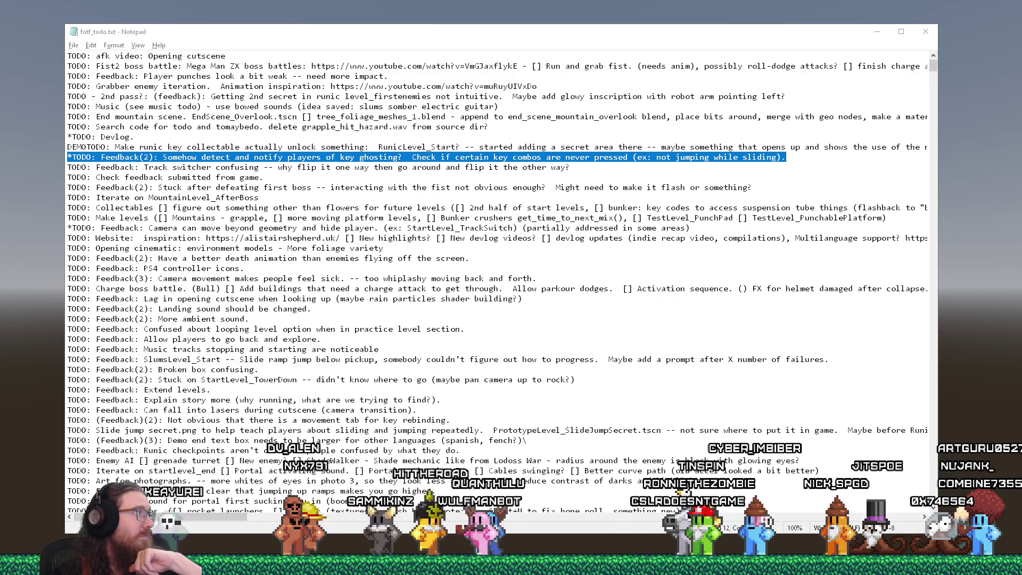
pyautogui.hotkey('alt', 'Tab')
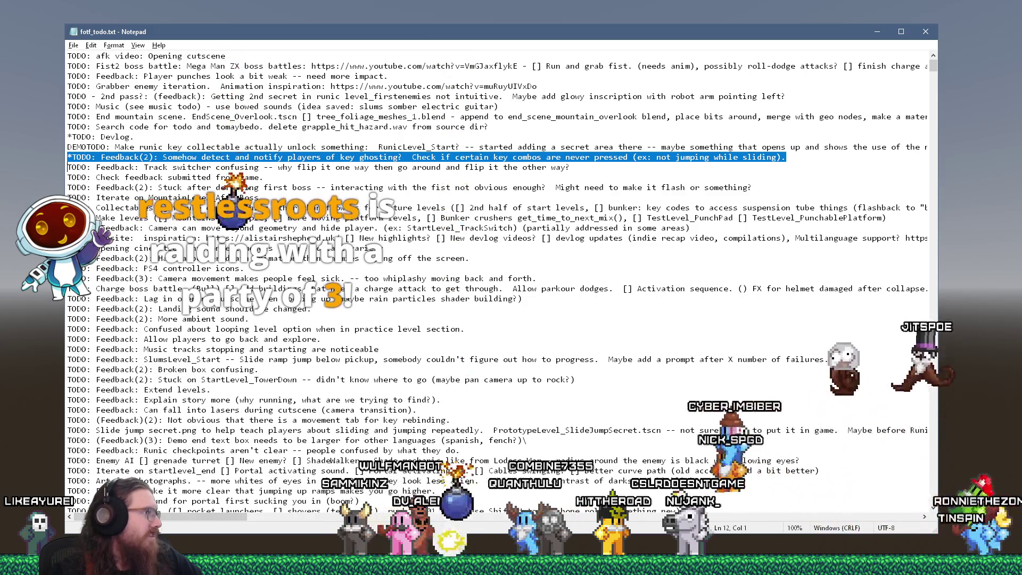
pyautogui.hotkey('alt', 'Tab')
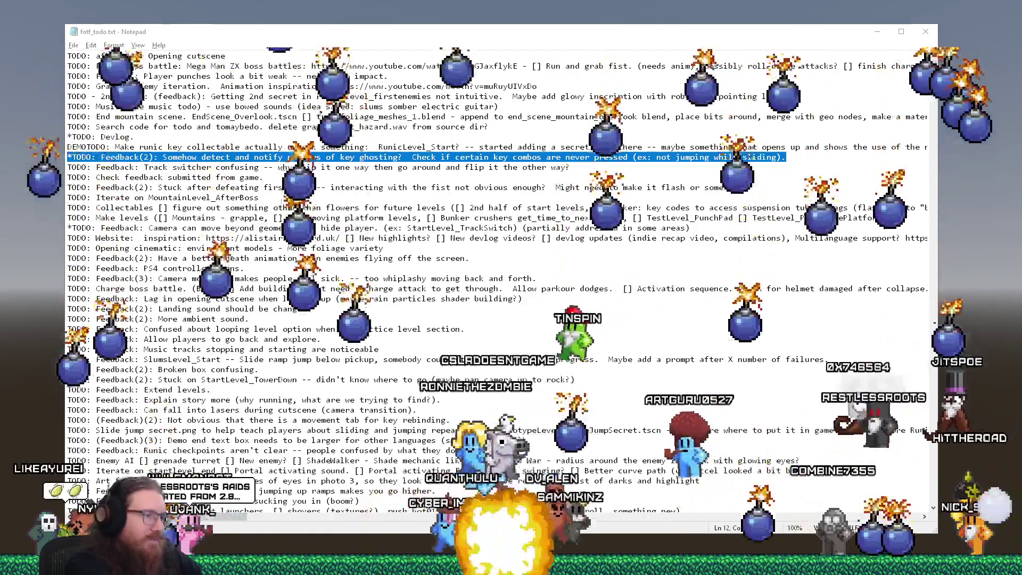
pyautogui.press('Return')
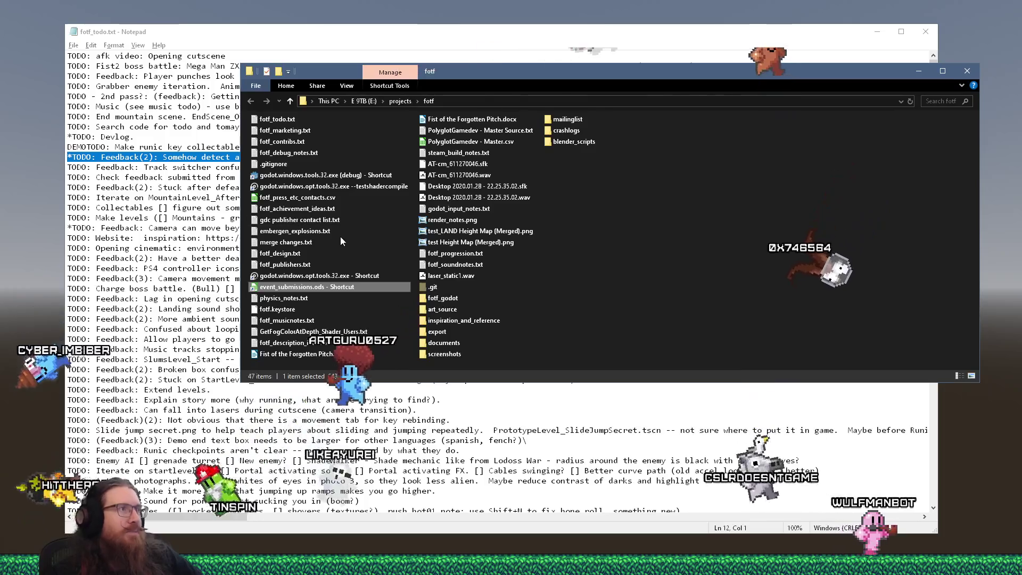
# Step: Launch godot.windows.opt.tools.32.exe to open Fist of the Forgotten's MainCharacter scene
pyautogui.doubleClick(320, 275)
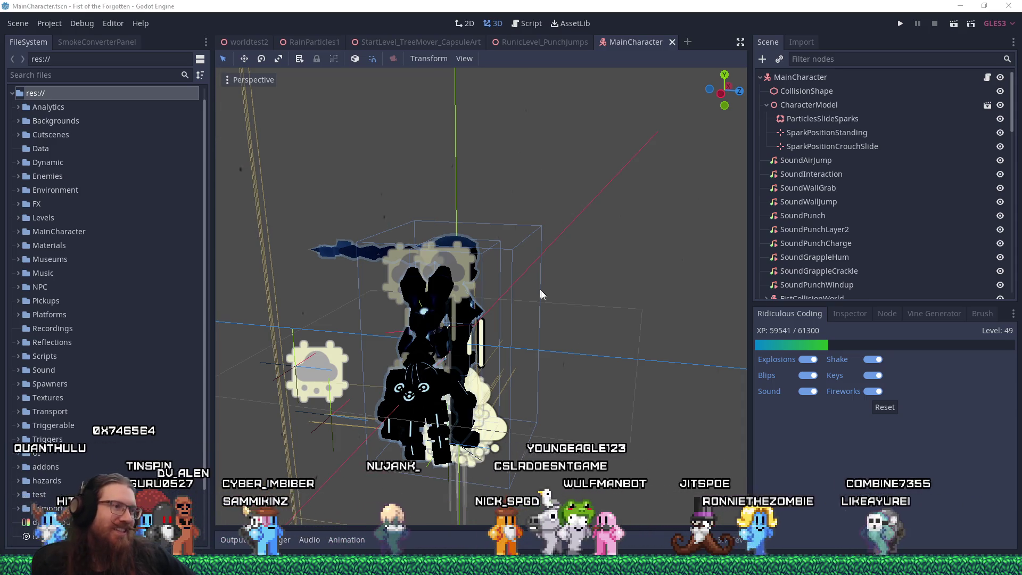
# Step: Zoom out and pan the 3D viewport to re-centre on the MainCharacter model
pyautogui.scroll(-5, 541, 292)
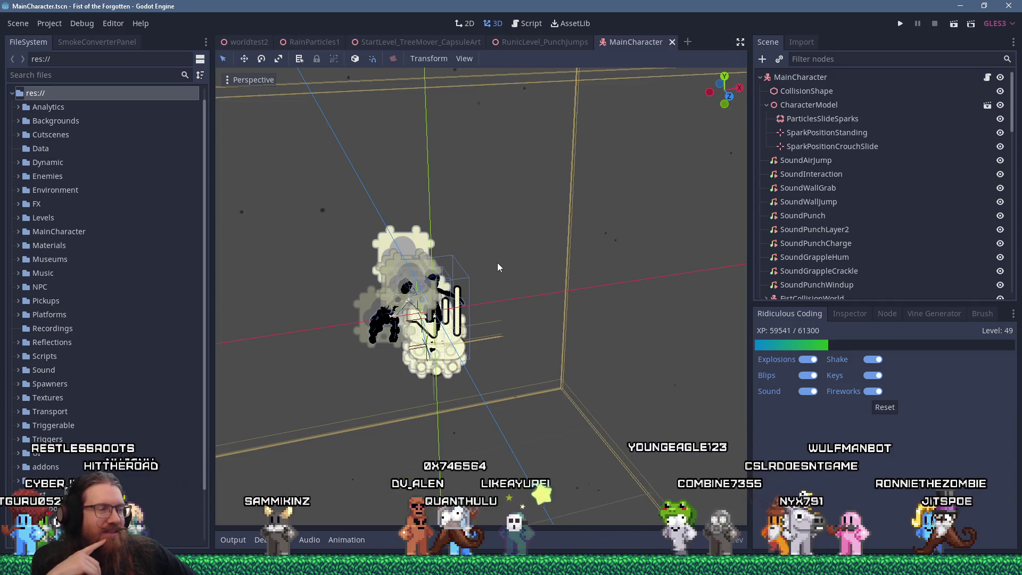
pyautogui.scroll(3, 497, 263)
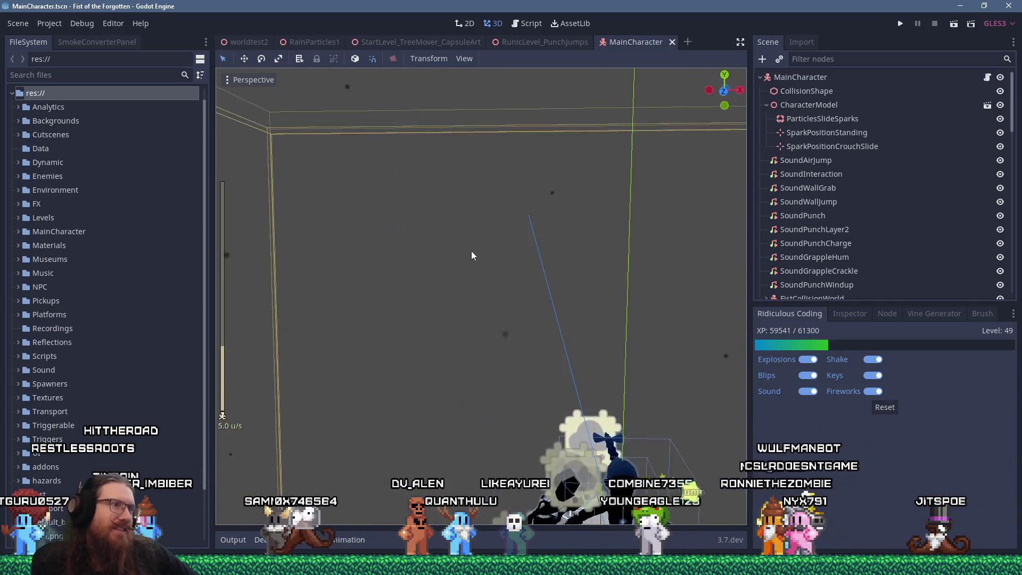
pyautogui.moveTo(452, 285)
pyautogui.mouseDown()
pyautogui.moveTo(585, 276)
pyautogui.moveTo(679, 293)
pyautogui.moveTo(659, 380)
pyautogui.moveTo(669, 368)
pyautogui.moveTo(614, 314)
pyautogui.mouseUp()
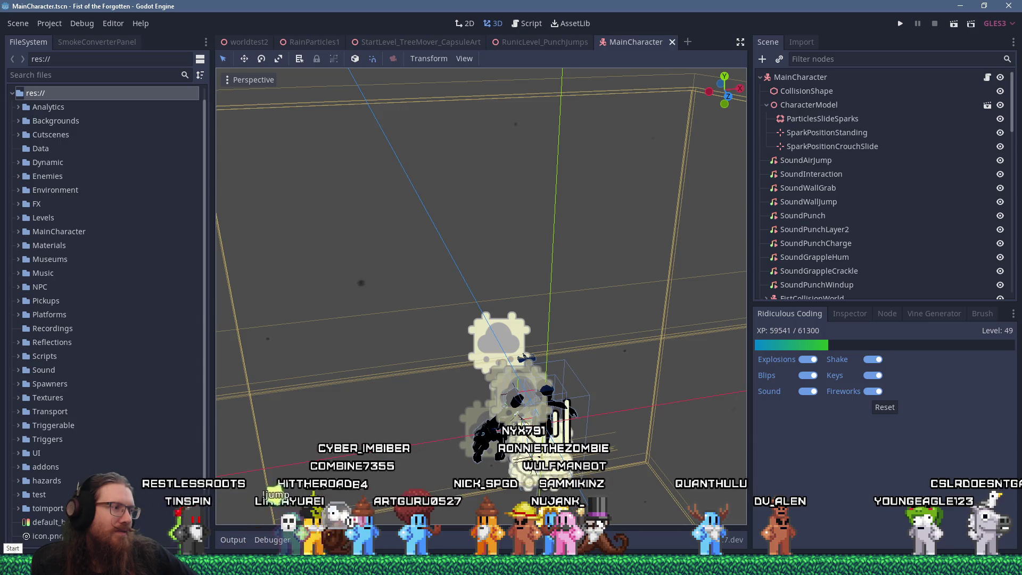
pyautogui.click(12, 566)
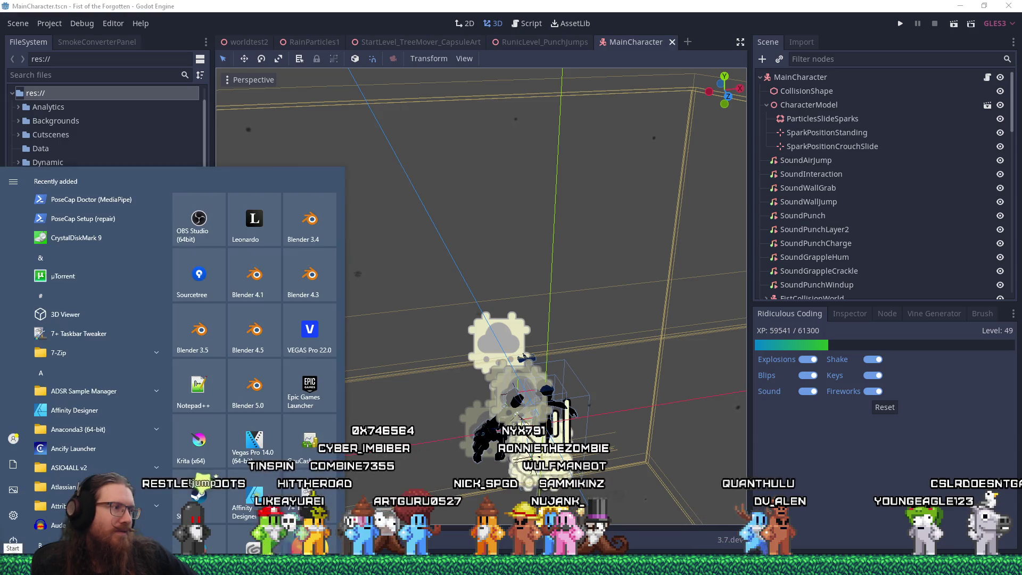
pyautogui.click(16, 516)
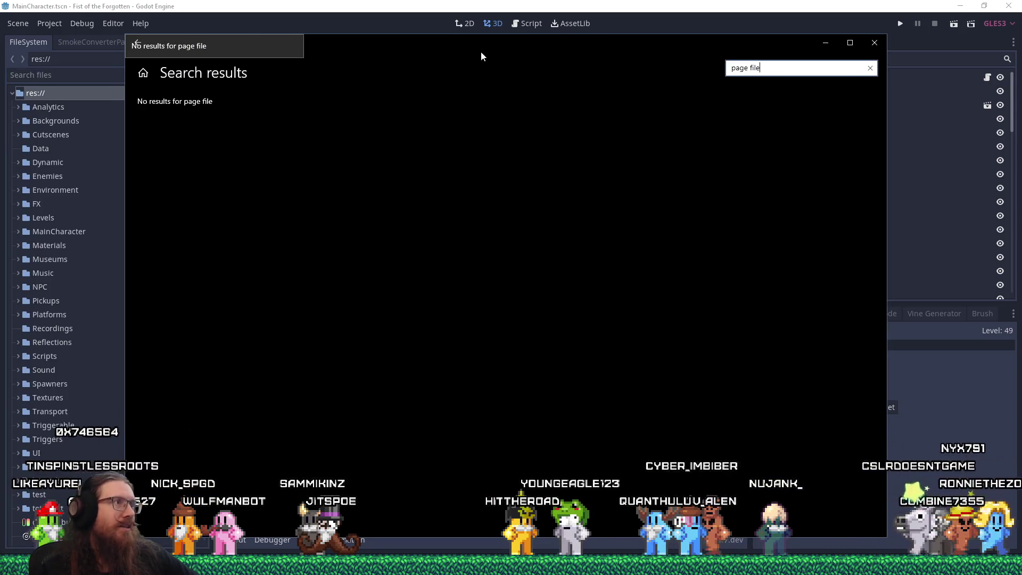
pyautogui.hotkey('alt', 'F4')
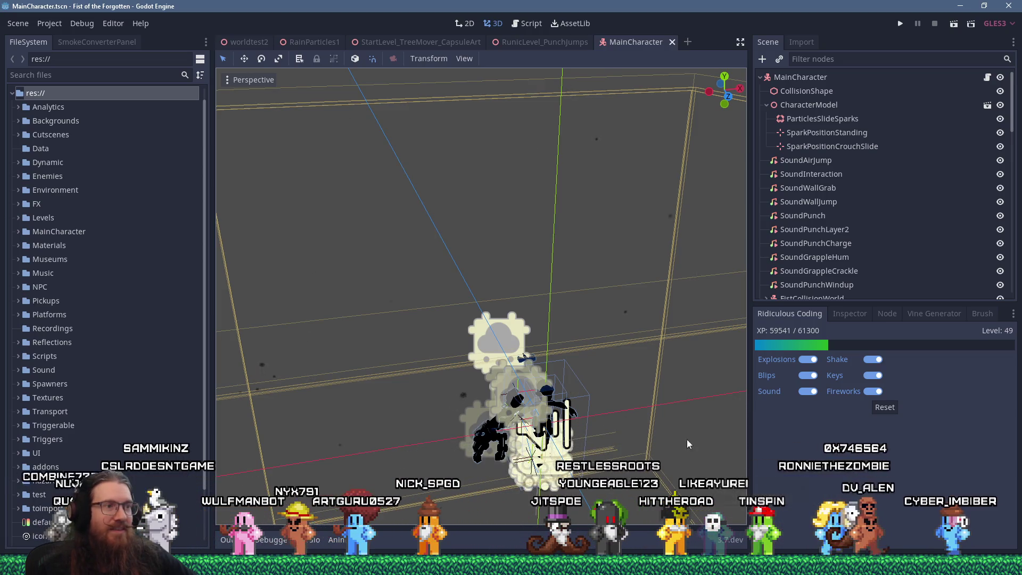
pyautogui.scroll(3, 541, 313)
pyautogui.scroll(3, 541, 318)
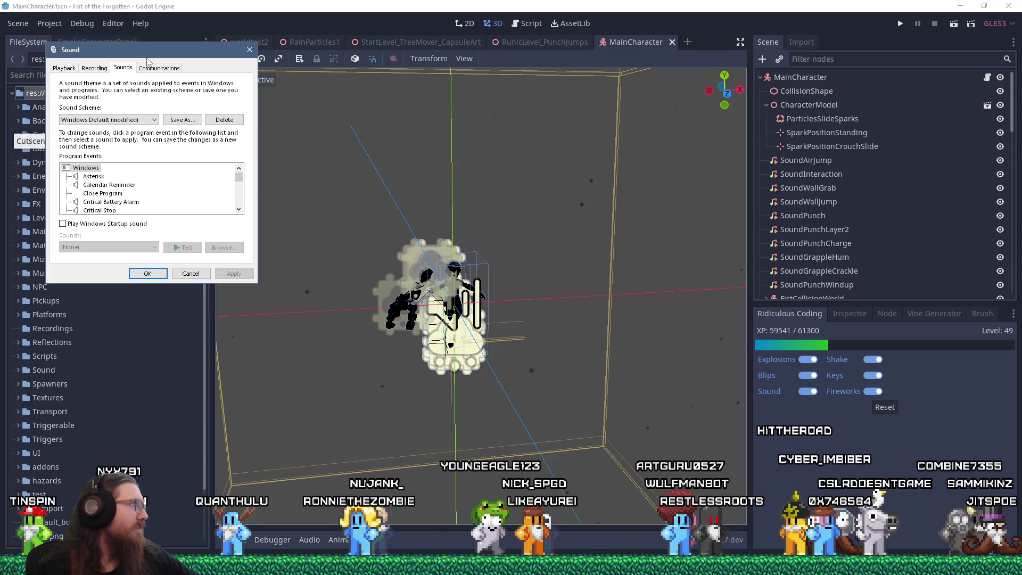
pyautogui.click(249, 50)
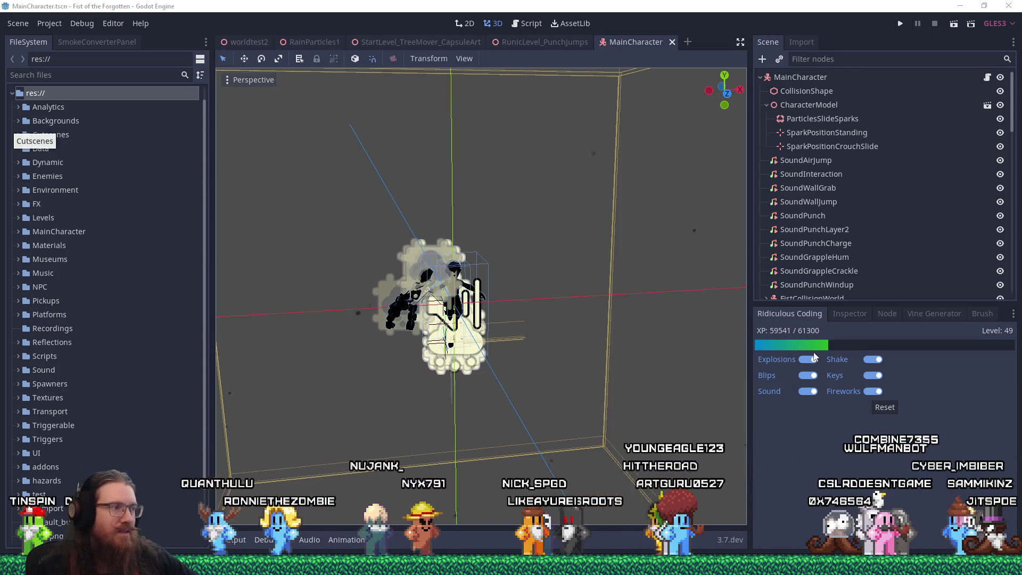
# Step: Search the Start menu for 'settings' and launch the Windows Settings app
pyautogui.press('super')
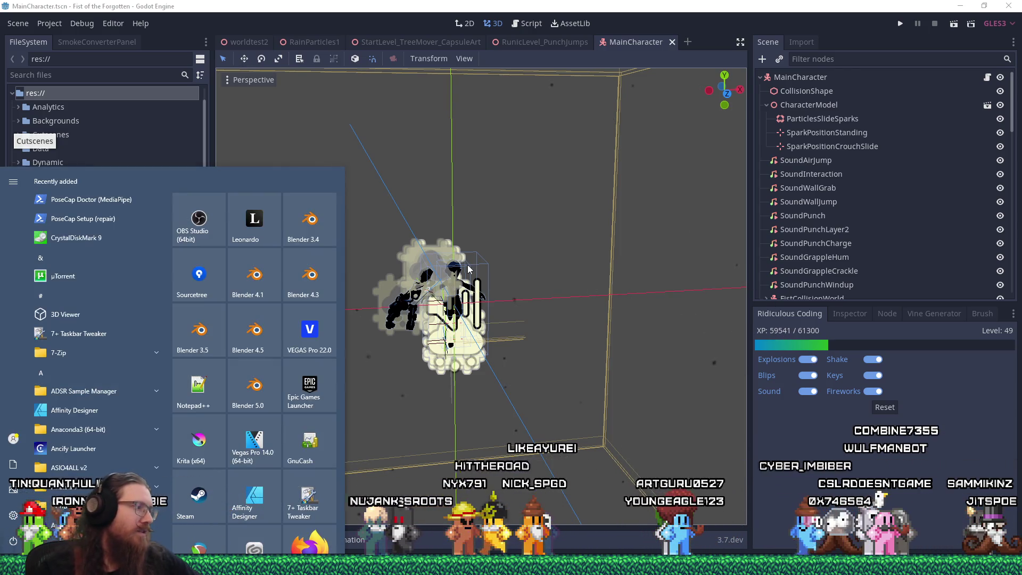
pyautogui.write('settings')
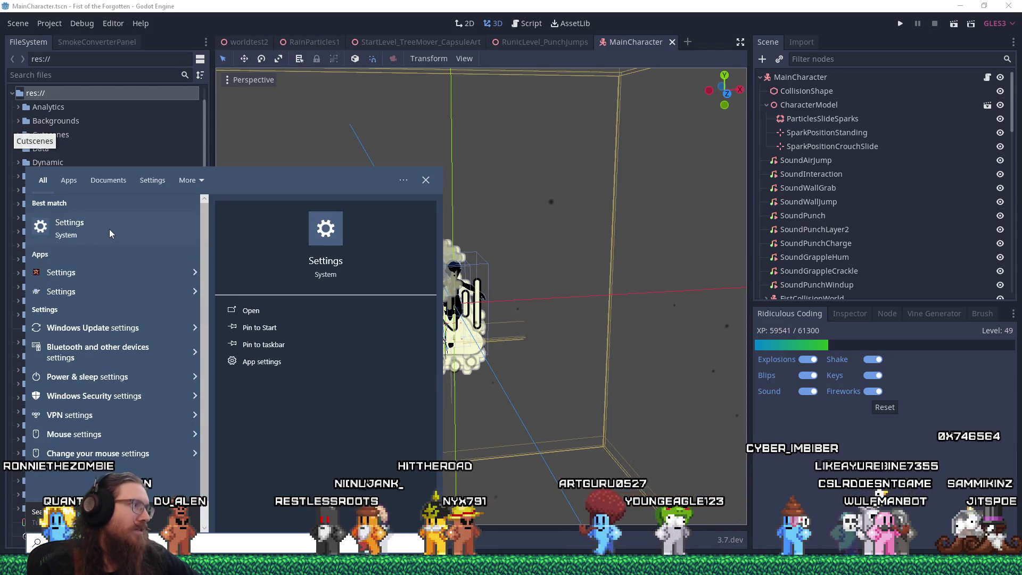
pyautogui.click(166, 235)
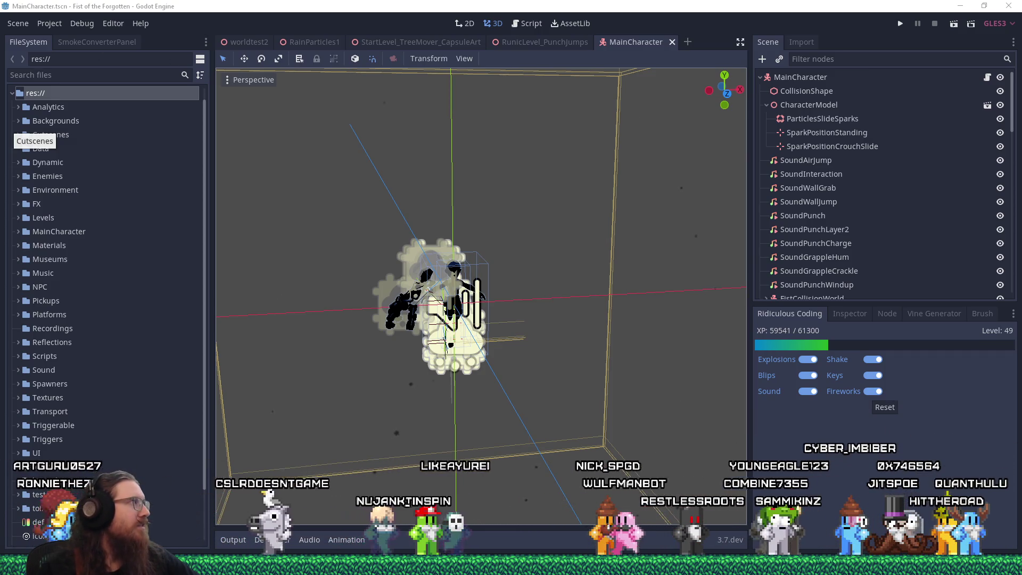
# Step: Move the Firefox virtual-memory article to the left monitor and close the Display settings window
pyautogui.hotkey('alt', 'Tab')
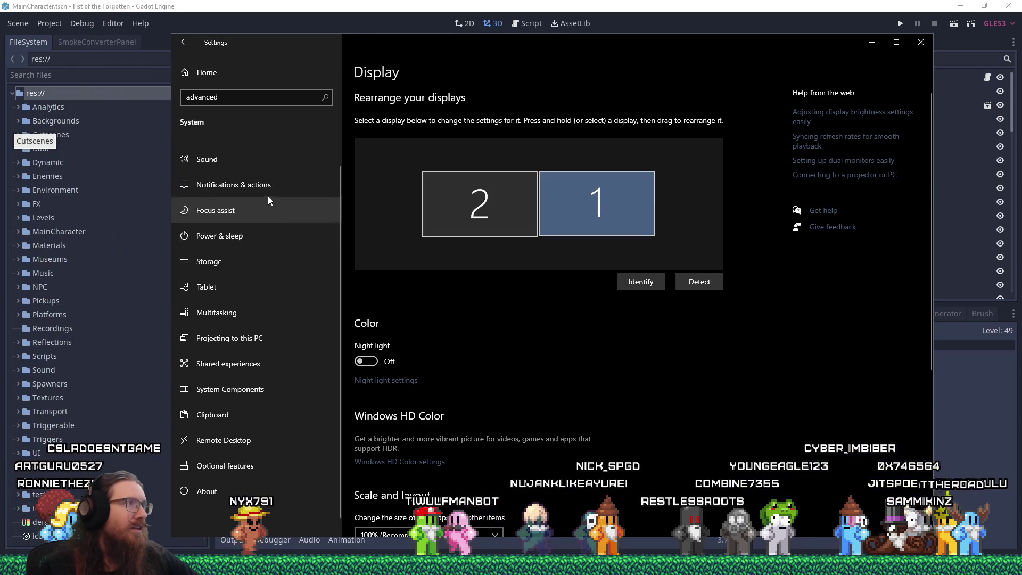
pyautogui.scroll(1, 266, 181)
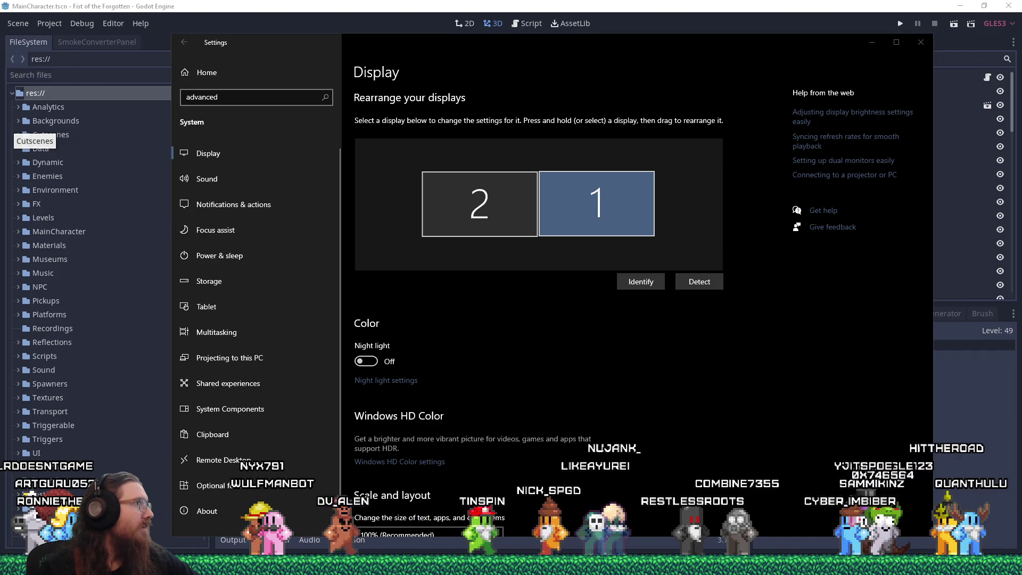
pyautogui.hotkey('alt', 'Tab')
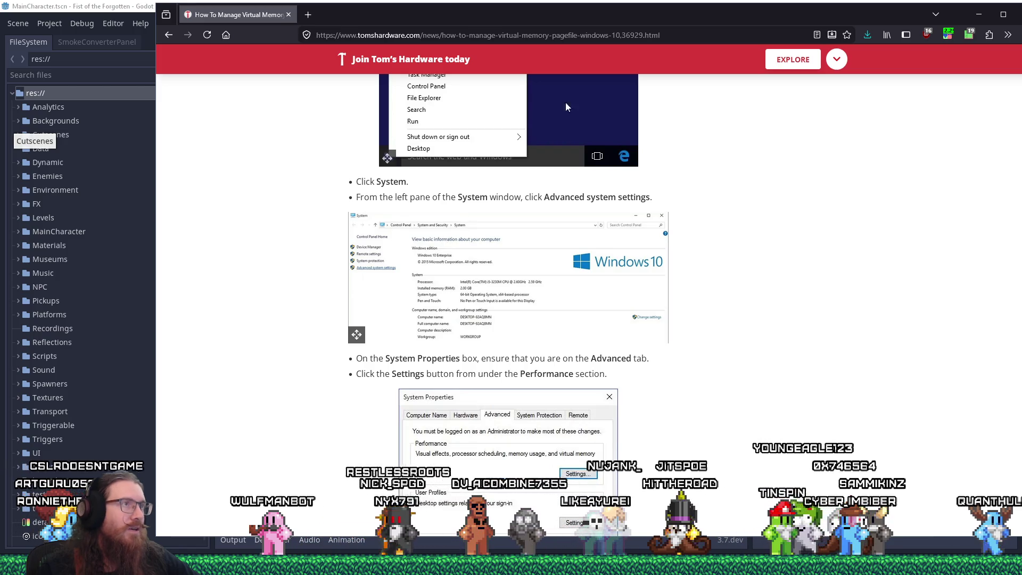
pyautogui.moveTo(682, 17)
pyautogui.mouseDown()
pyautogui.moveTo(0, 80)
pyautogui.moveTo(0, 94)
pyautogui.mouseUp()
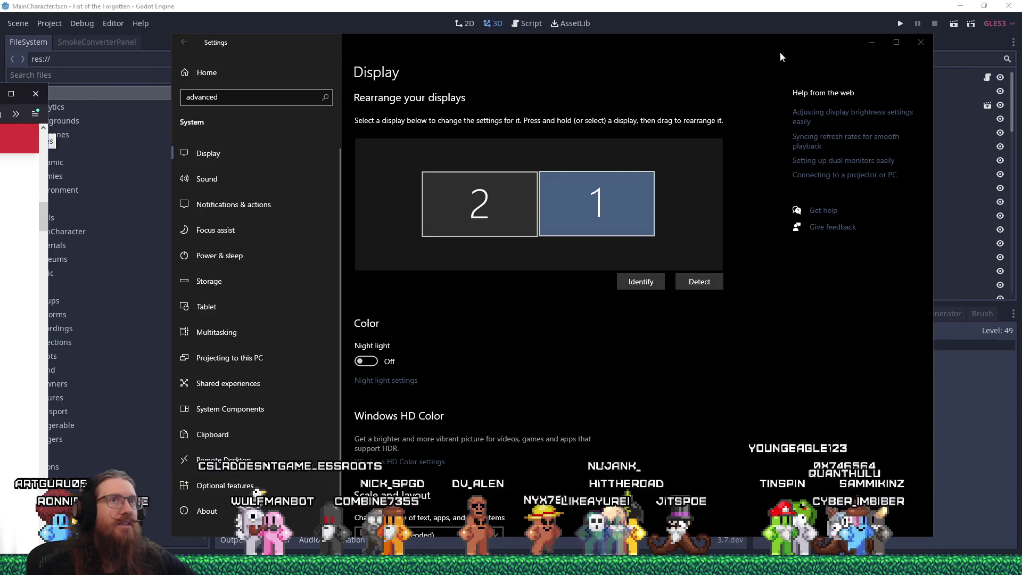
pyautogui.click(921, 43)
pyautogui.press('super+r')
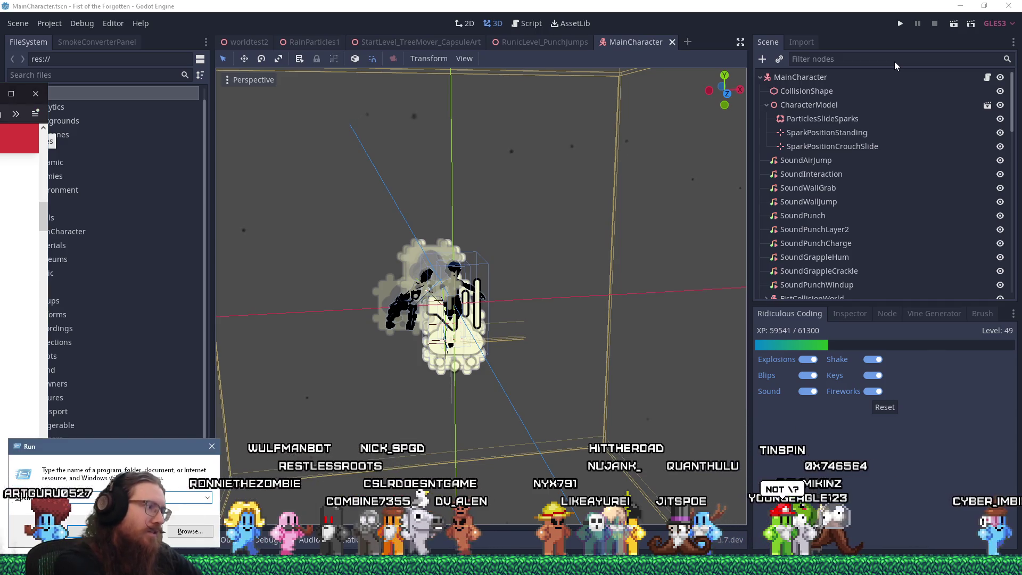
pyautogui.press('Return')
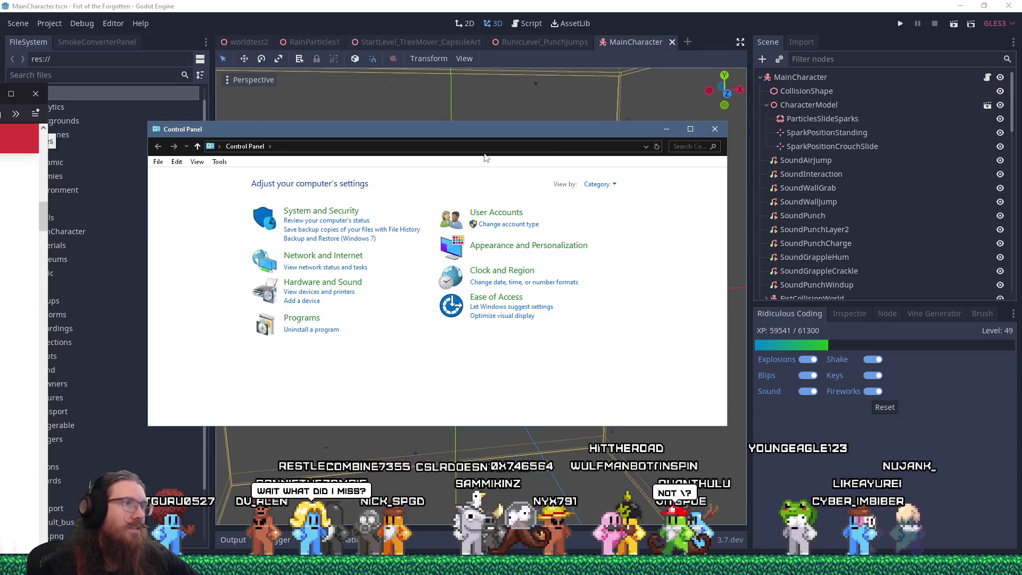
pyautogui.hotkey('alt', 'F4')
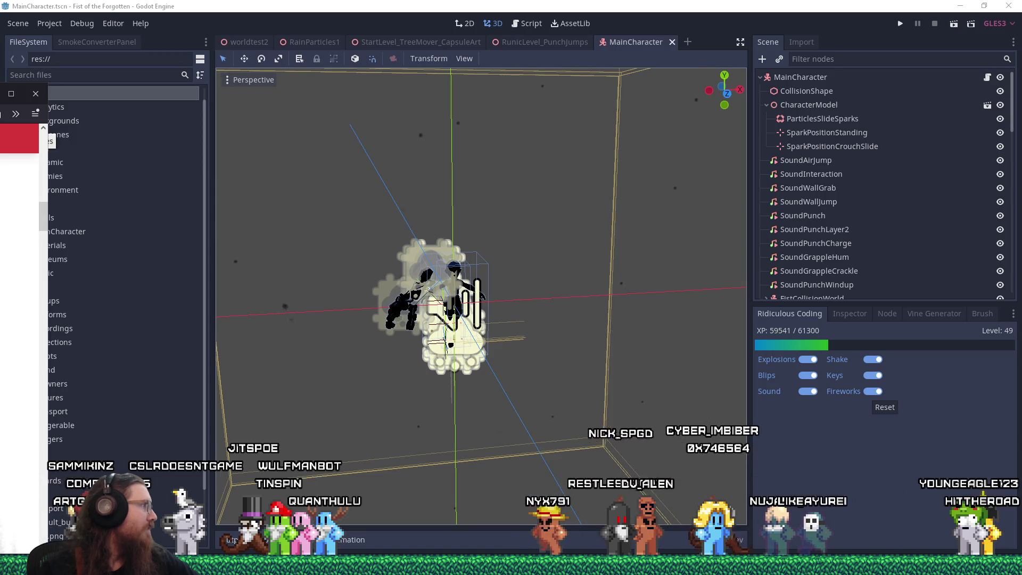
pyautogui.press('super+Pause')
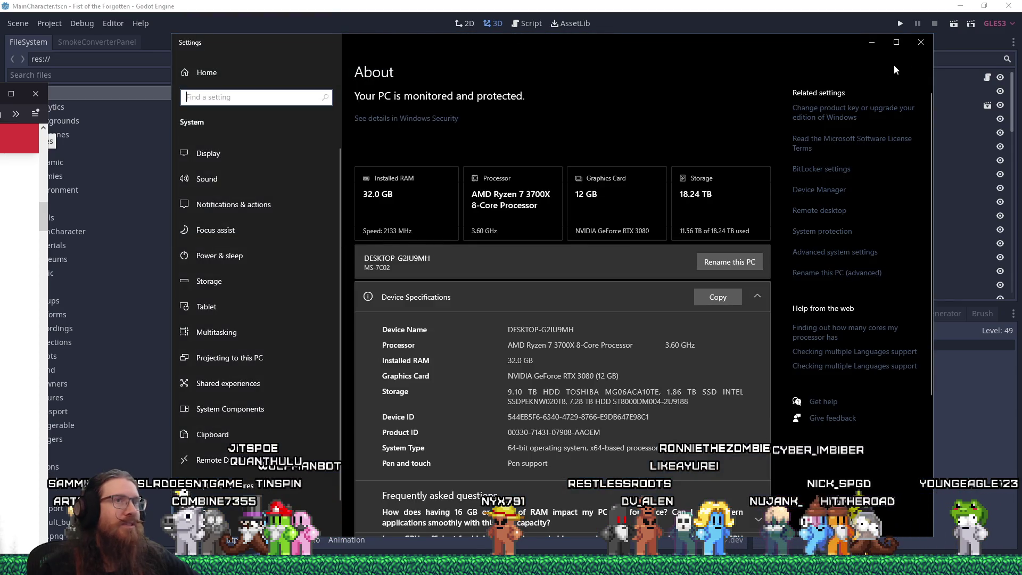
pyautogui.click(921, 42)
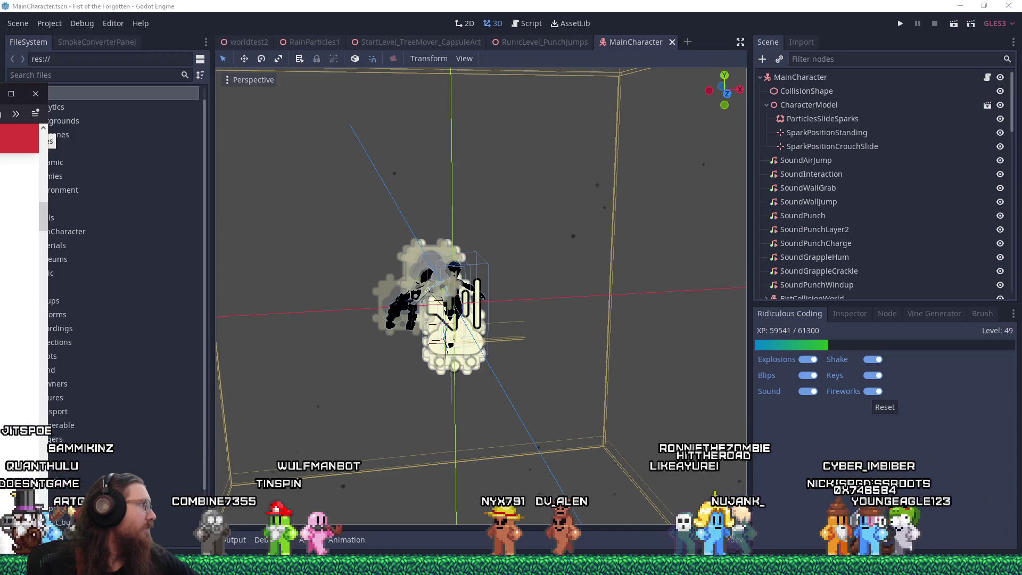
pyautogui.press('super+Pause')
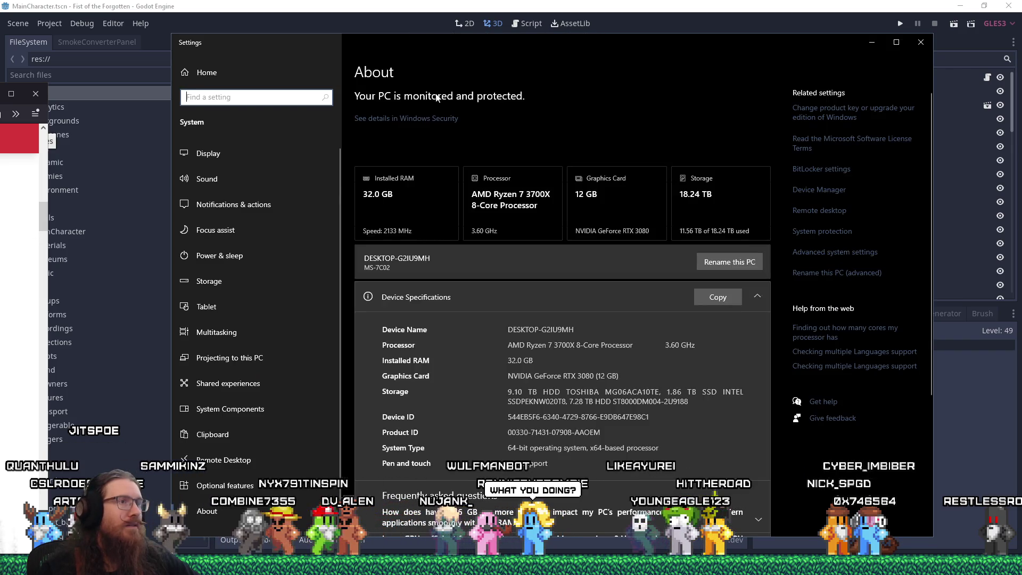
pyautogui.hotkey('alt', 'F4')
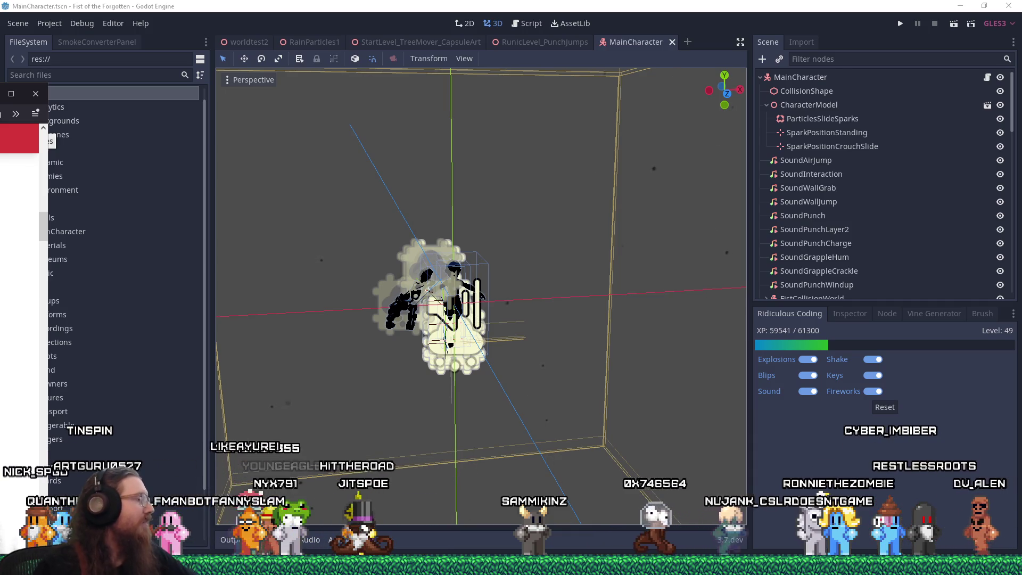
# Step: Drag the Performance Options dialog aside to review its custom Visual Effects checkboxes
pyautogui.hotkey('alt', 'Tab')
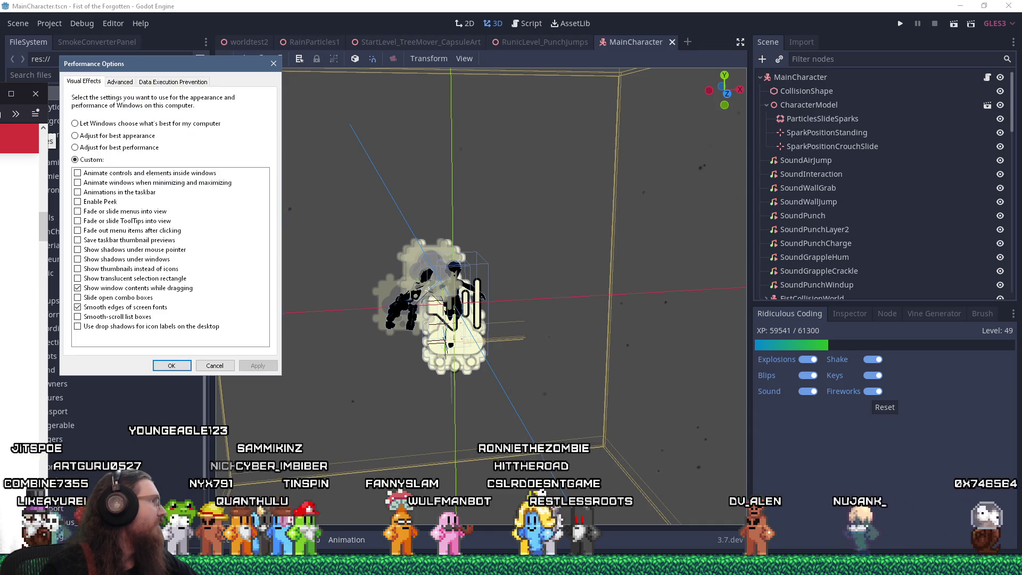
pyautogui.moveTo(191, 66)
pyautogui.mouseDown()
pyautogui.moveTo(158, 79)
pyautogui.moveTo(0, 80)
pyautogui.mouseUp()
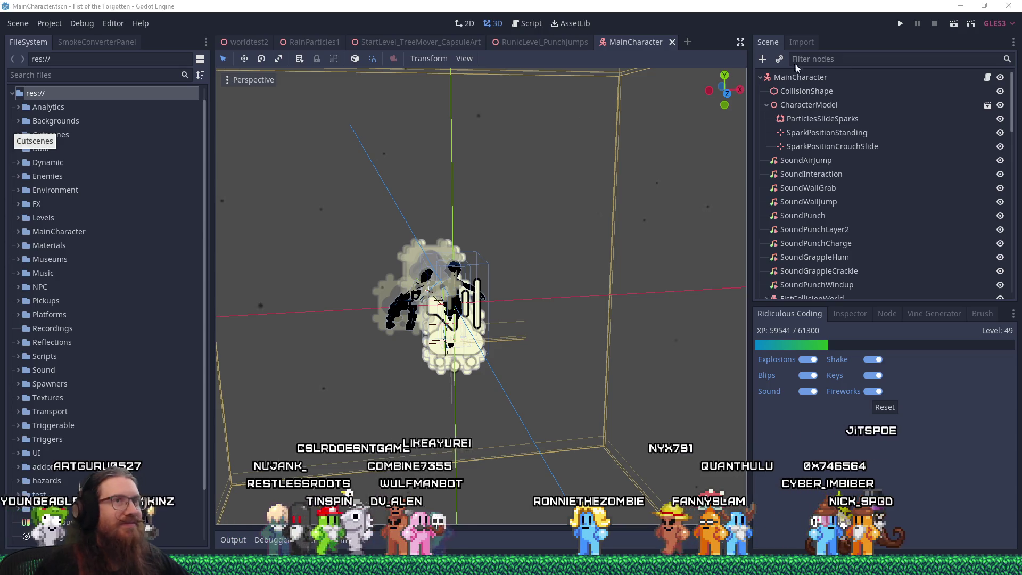
# Step: Launch the Fist of the Forgotten debug build from Godot, then bring up the window overview
pyautogui.click(898, 18)
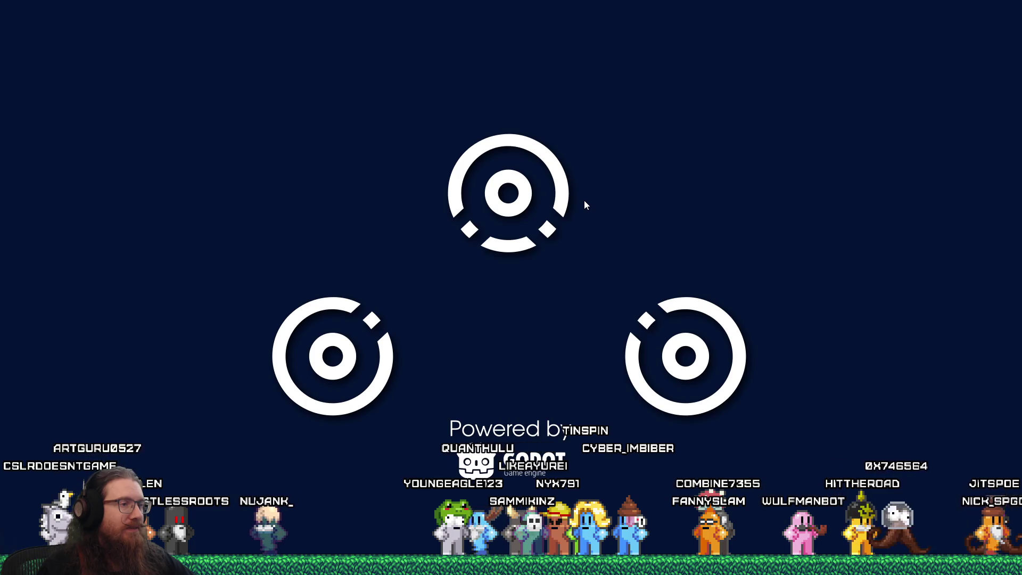
pyautogui.hotkey('alt', 'Tab')
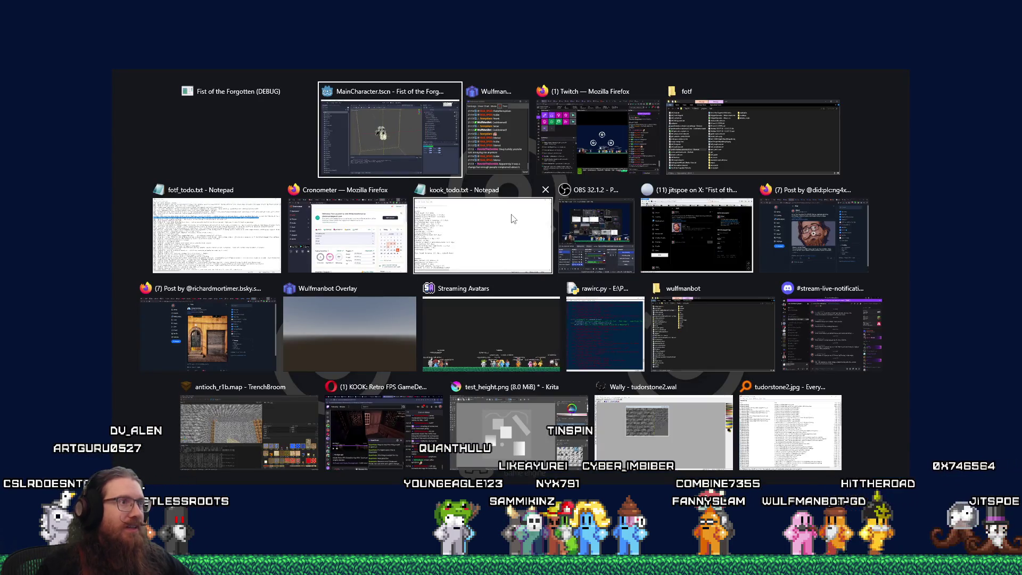
# Step: In fotf_todo.txt, copy StartLevel_TrackSwitch from the camera-beyond-geometry feedback note
pyautogui.click(224, 229)
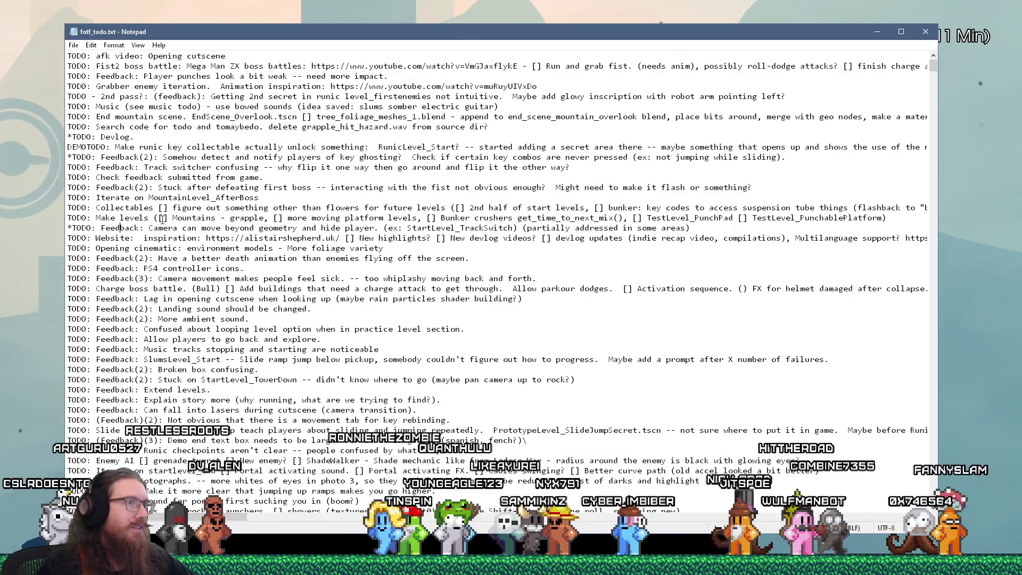
pyautogui.moveTo(690, 228); pyautogui.dragTo(84, 229)
pyautogui.doubleClick(458, 228)
pyautogui.rightClick(458, 228)
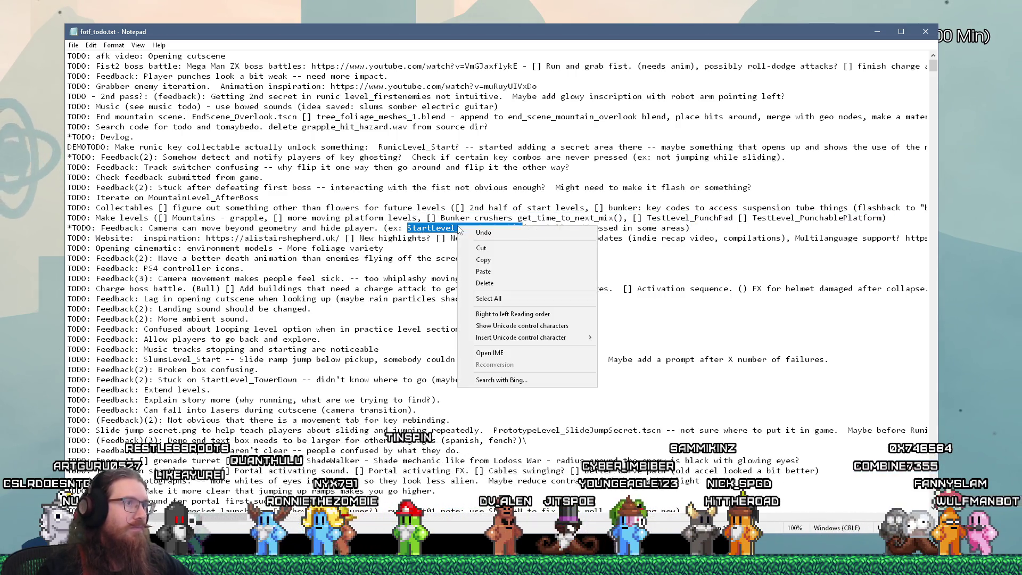
pyautogui.click(483, 260)
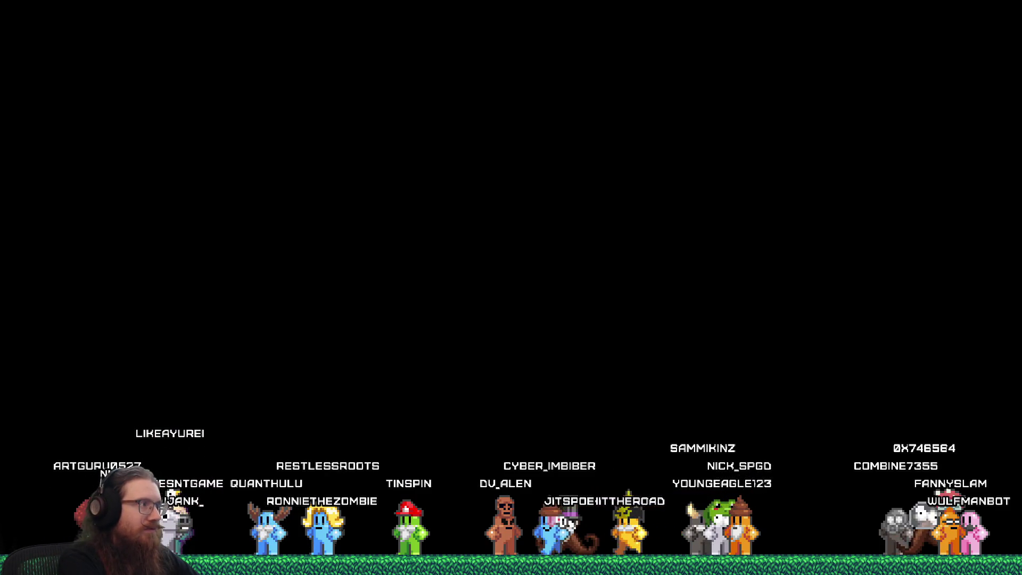
# Step: Load StartLevel_TrackSwitch with rmap in the dev console and run the character right over the crates
pyautogui.press('`')
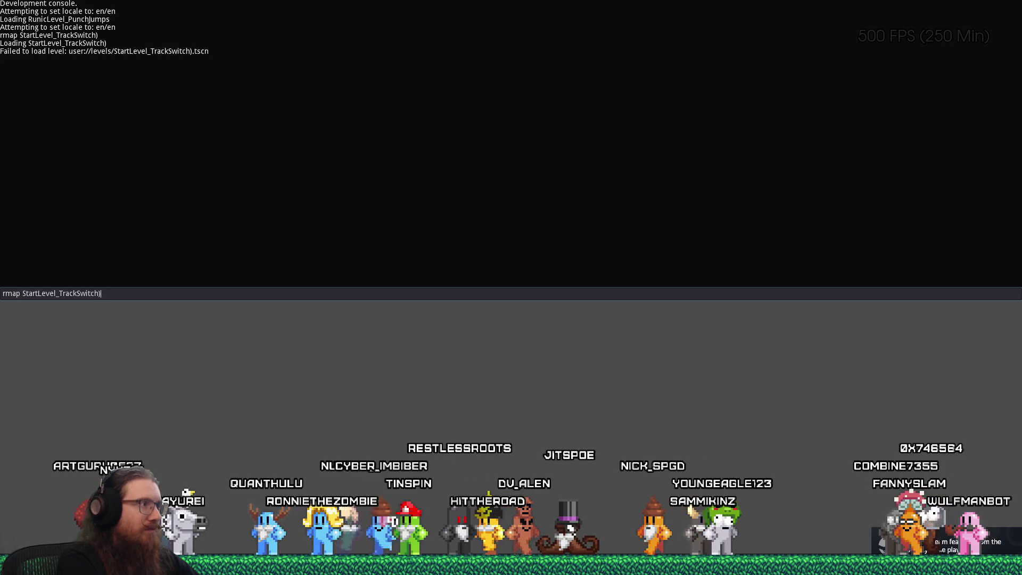
pyautogui.press('Return')
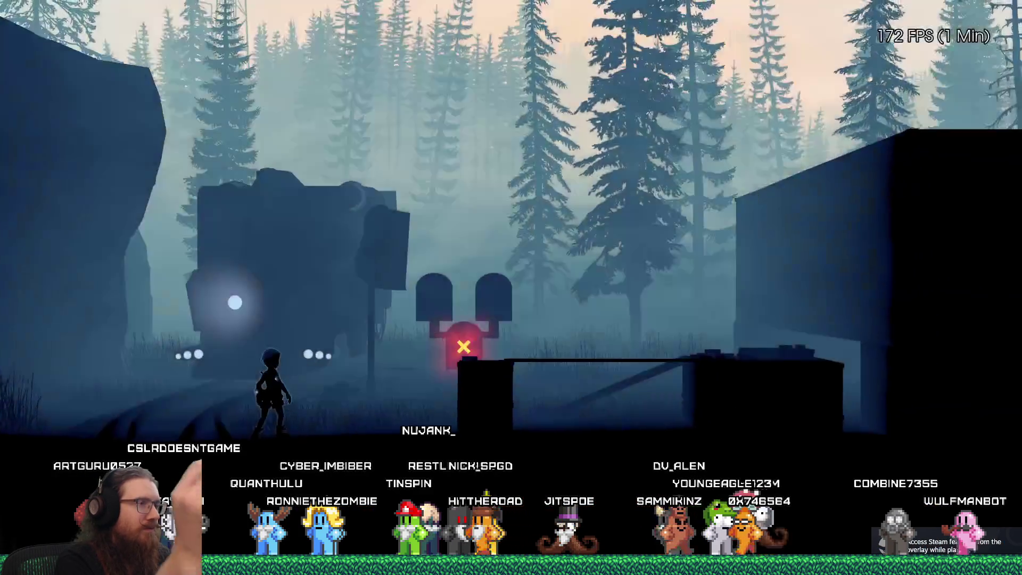
pyautogui.press('d')
pyautogui.press('space')
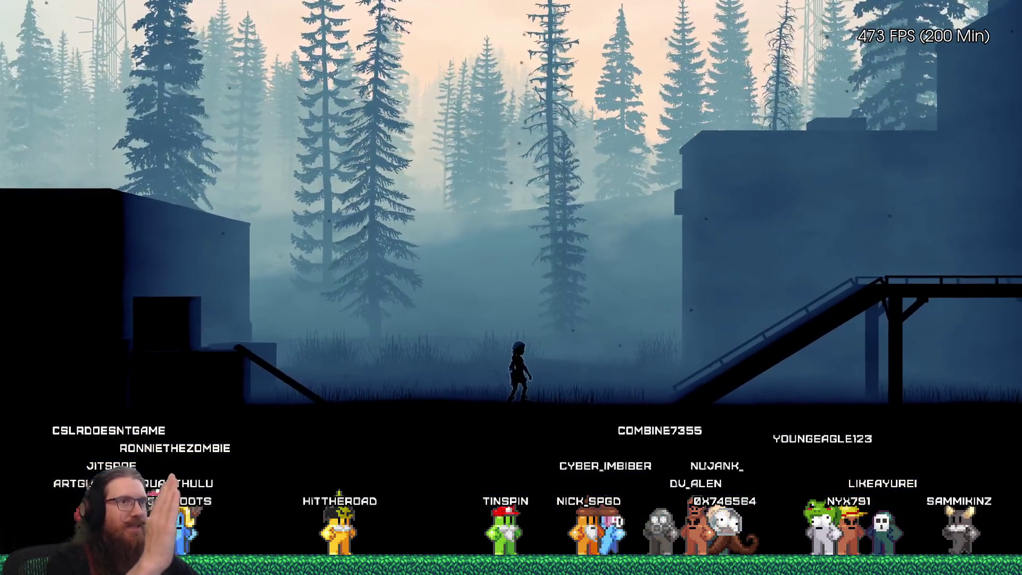
pyautogui.press('`')
pyautogui.write('timescale .1')
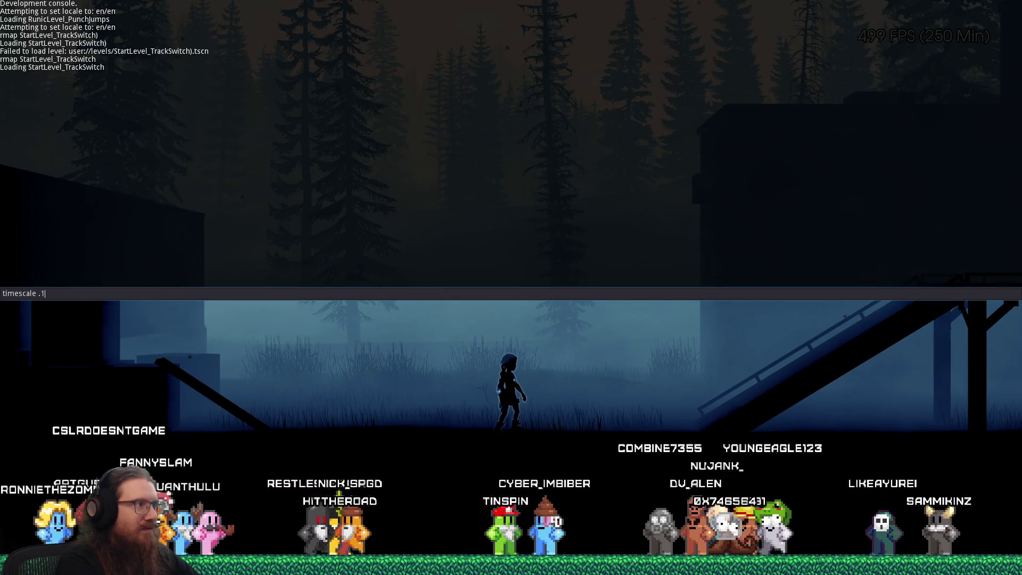
# Step: Apply timescale .1, then jump off the walkway, slide down the ramp and run left
pyautogui.press('Return')
pyautogui.press('`')
pyautogui.press('d')
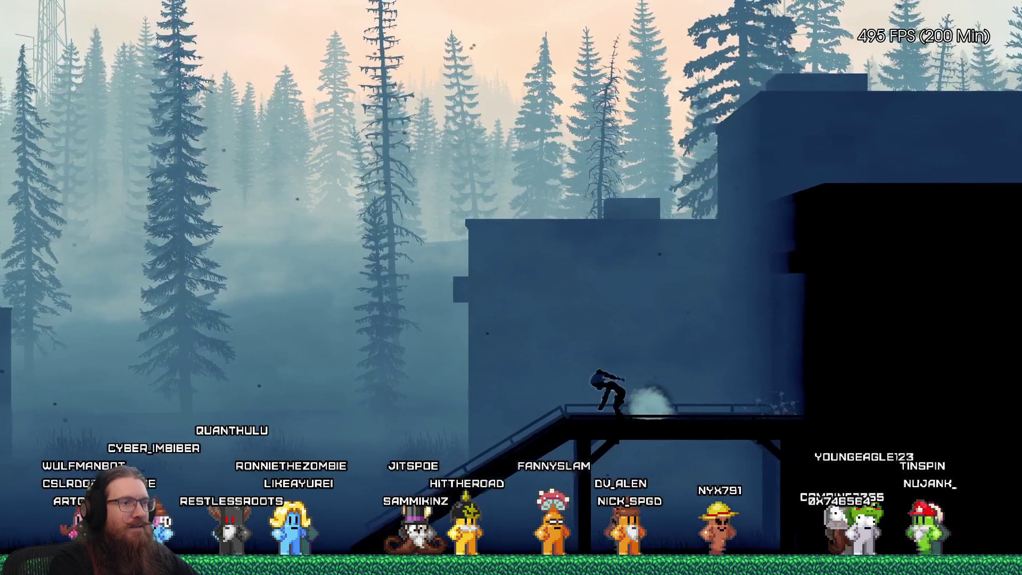
pyautogui.press('space')
pyautogui.press('Left')
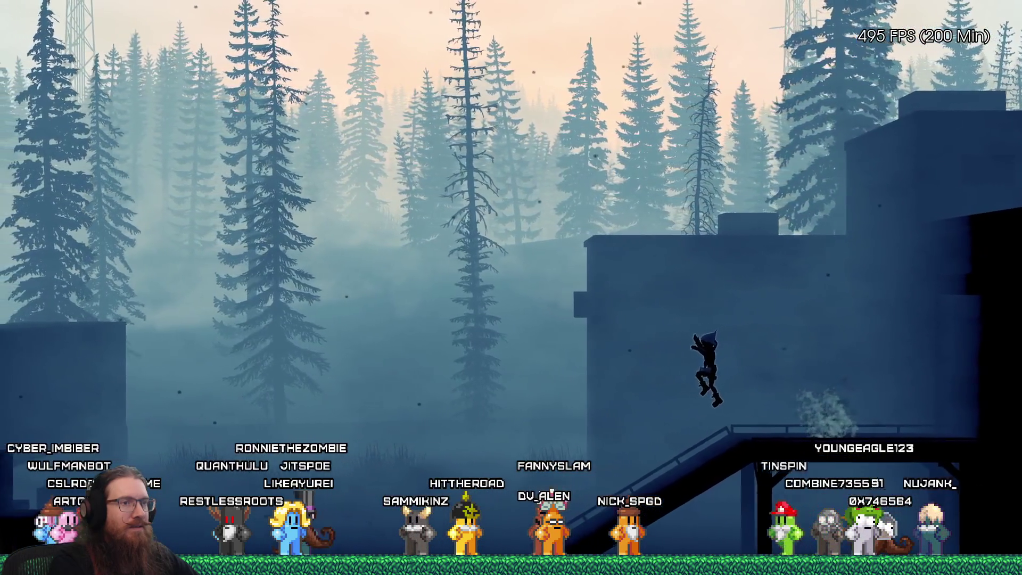
pyautogui.press('Down')
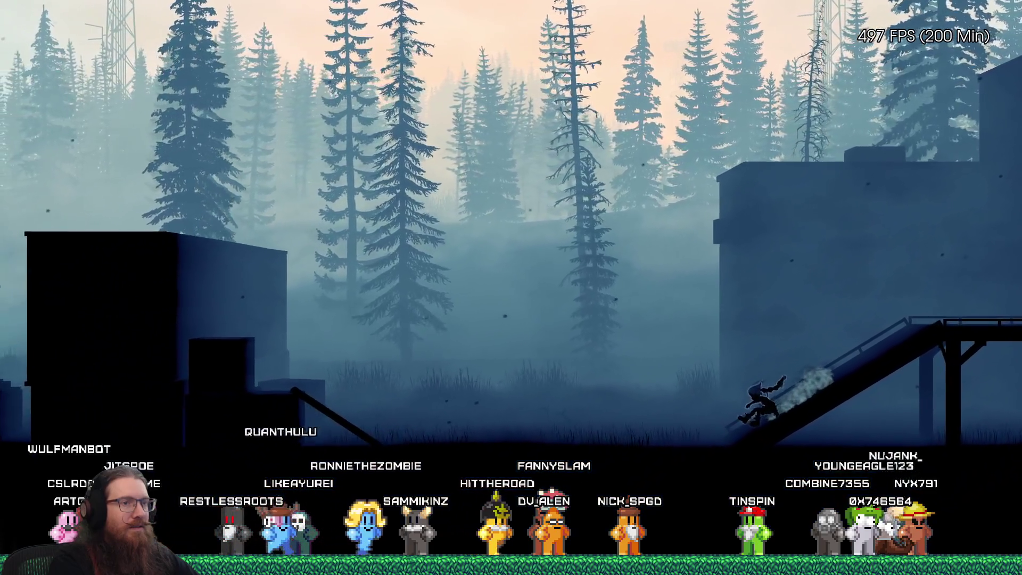
pyautogui.press('Left')
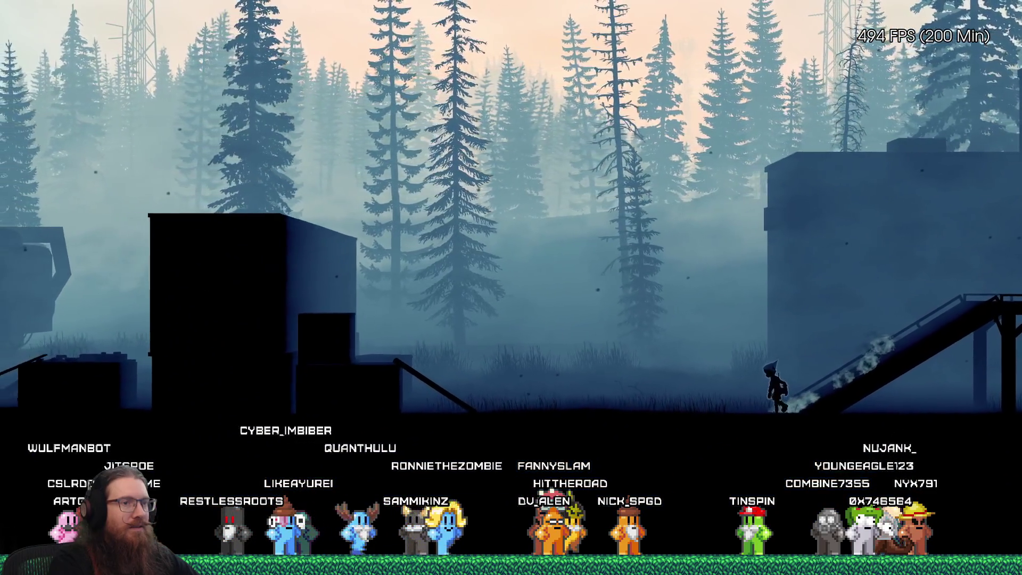
pyautogui.press('Left')
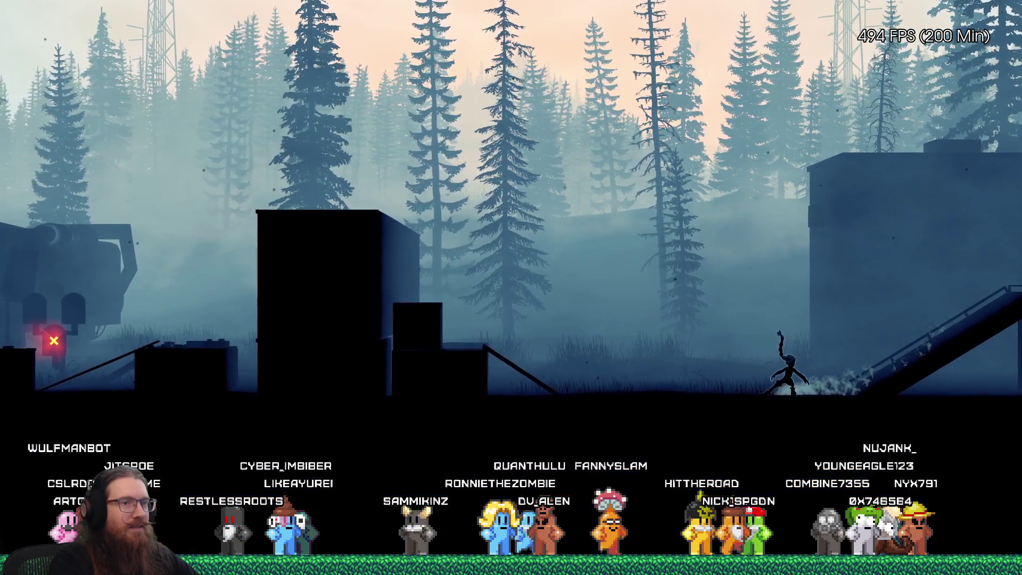
# Step: In slow motion, run the character right up the ramp onto the raised walkway
pyautogui.press('Right')
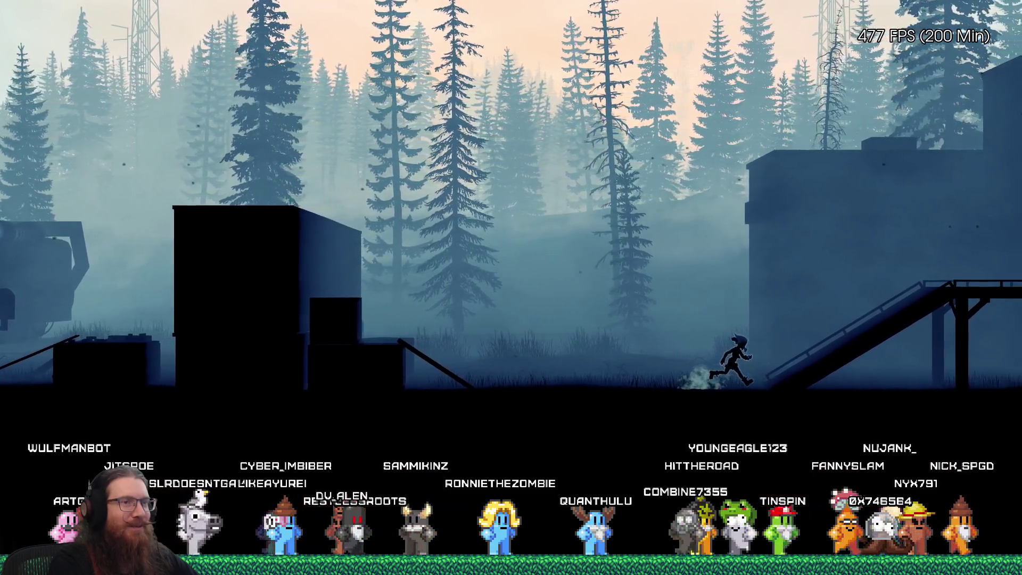
pyautogui.press('Right')
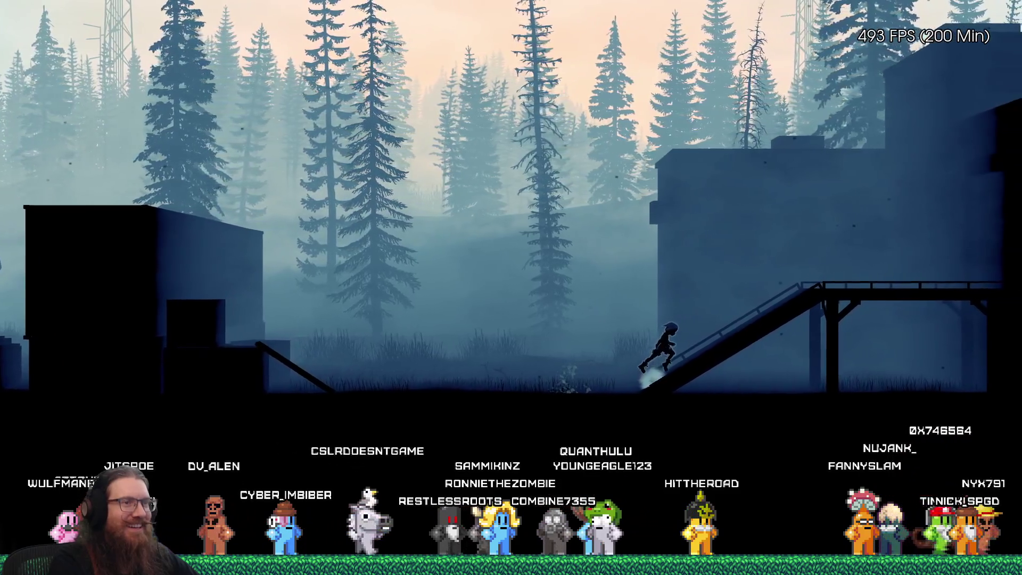
pyautogui.press('Right')
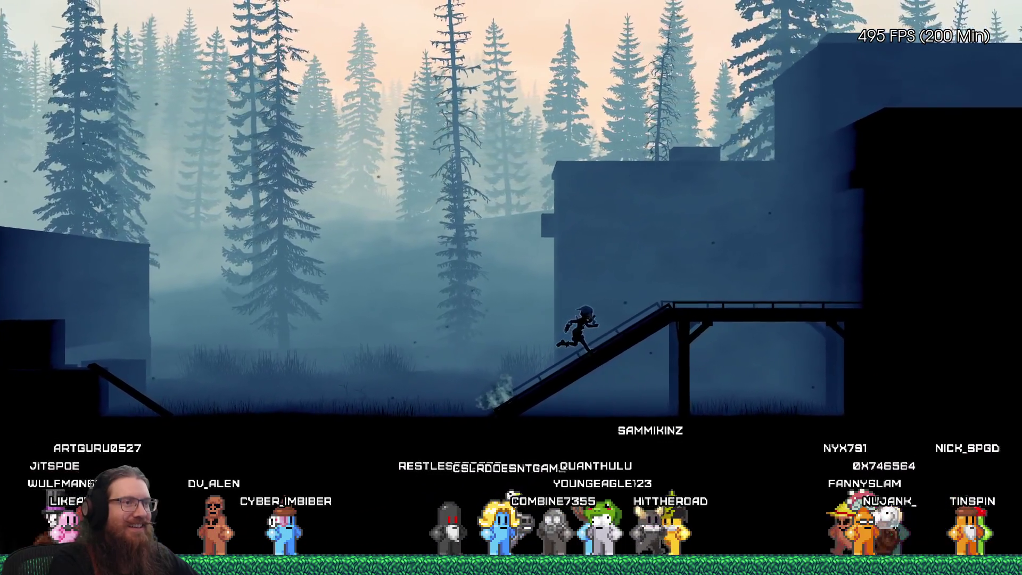
pyautogui.press('Right')
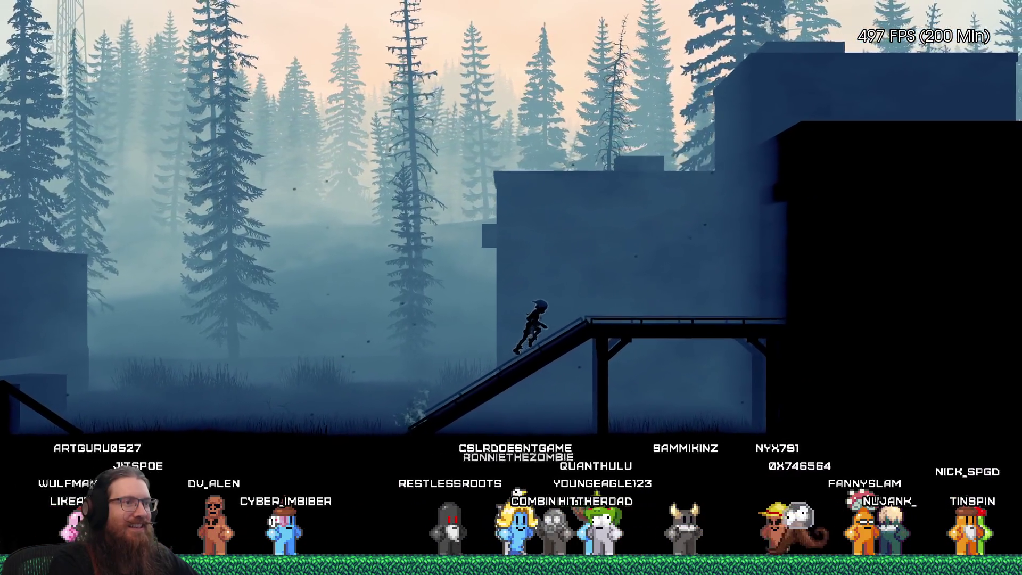
pyautogui.press('Right')
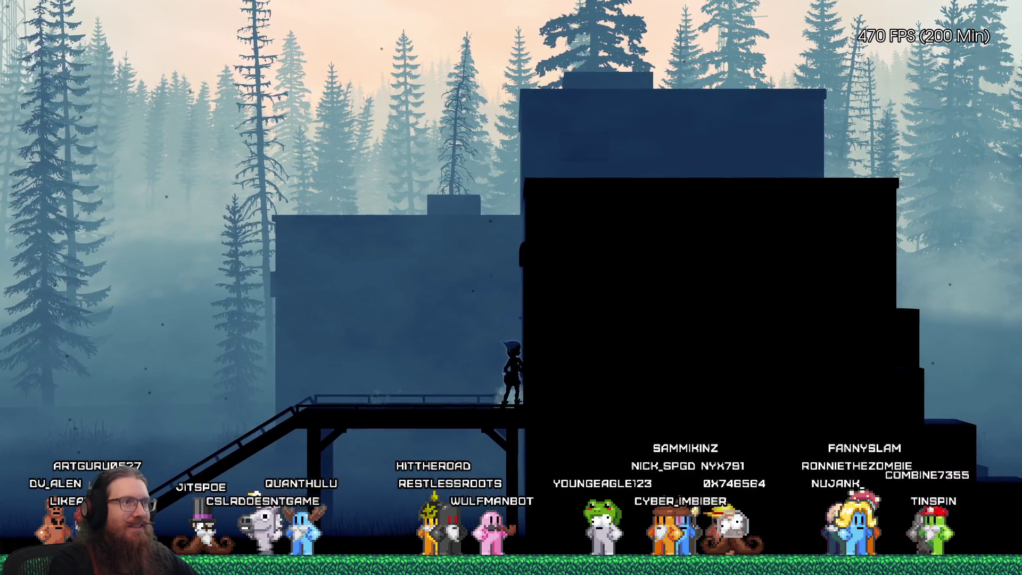
# Step: Set timescale back to 1 and run up the stairs onto the walkway and back down
pyautogui.press('`')
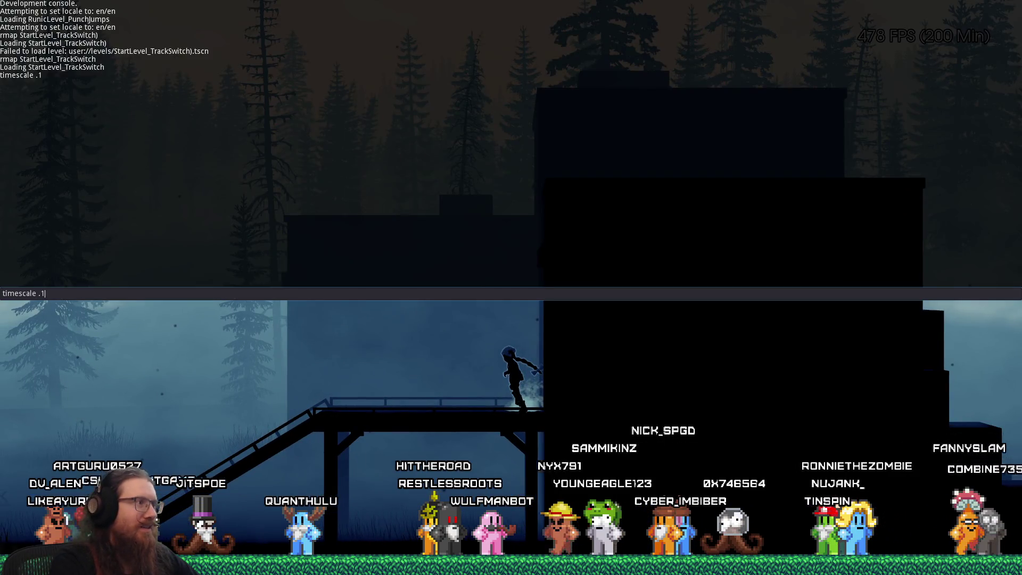
pyautogui.press('Return')
pyautogui.press('`')
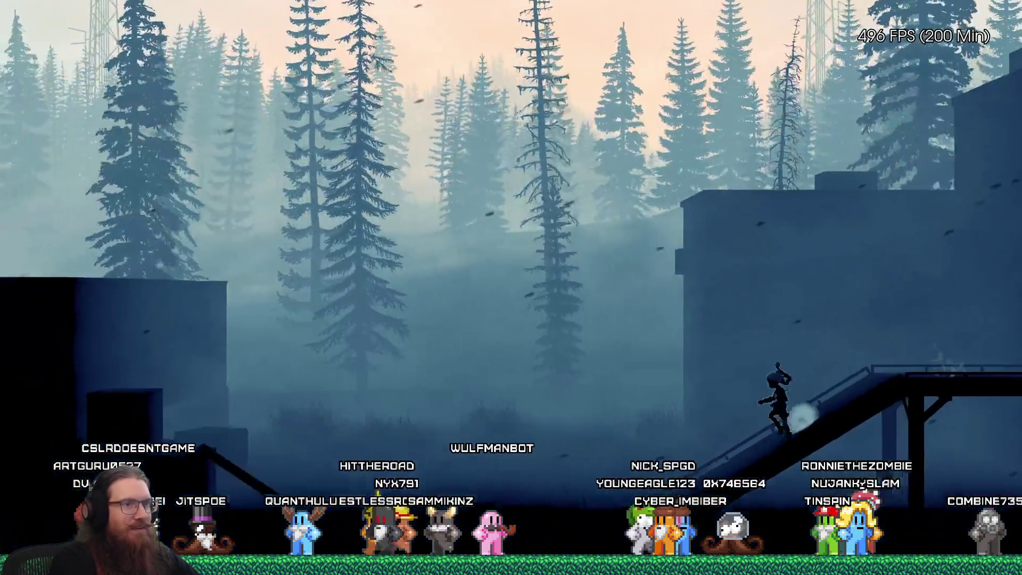
pyautogui.press('d')
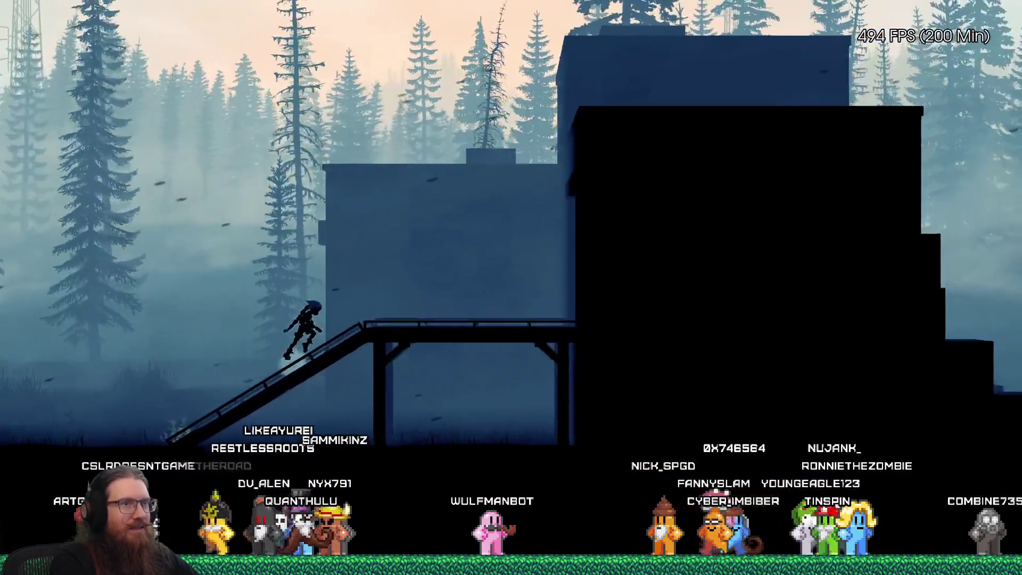
pyautogui.press('a')
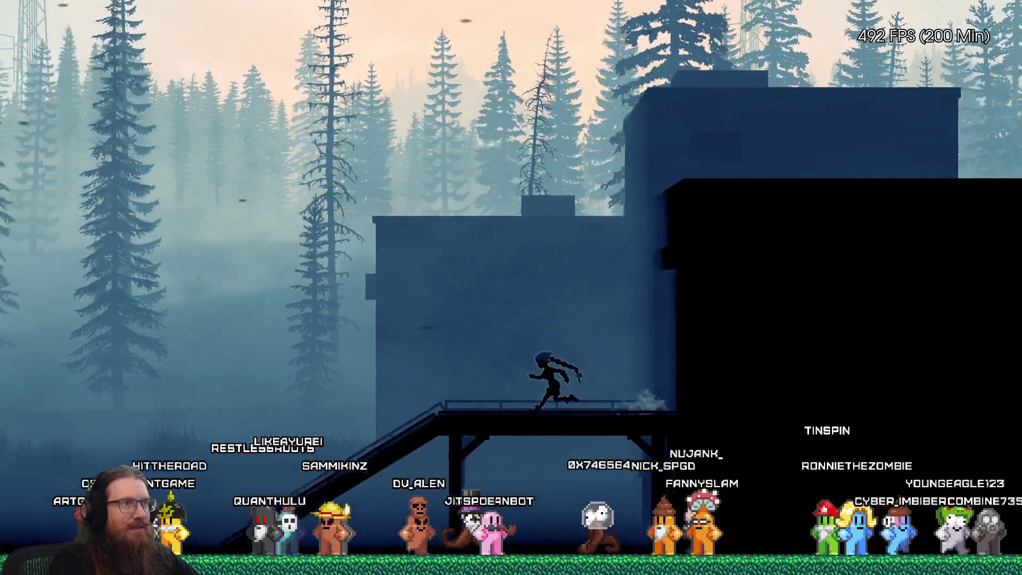